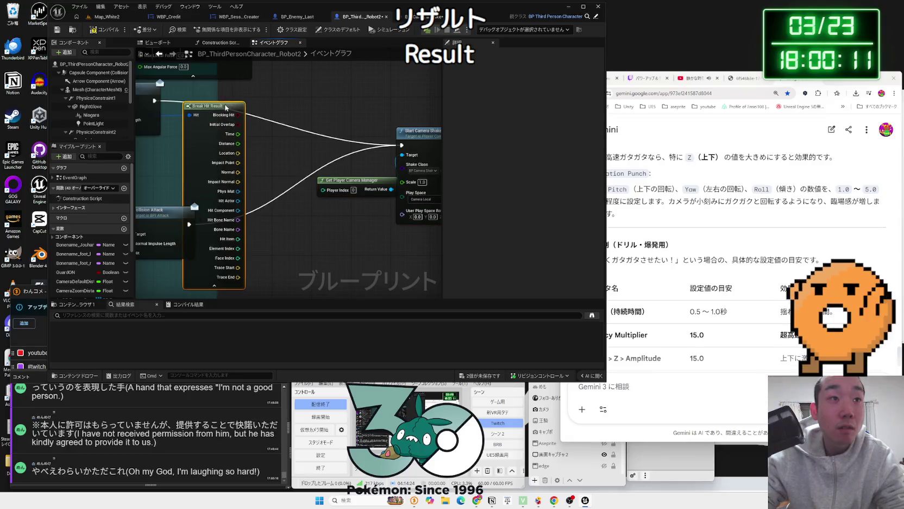
Step: Pan through the hit-logic graph past the Do Once, Sequence/Delay, CameraZooming and collision nodes
scroll(245, 256, "down", 6)
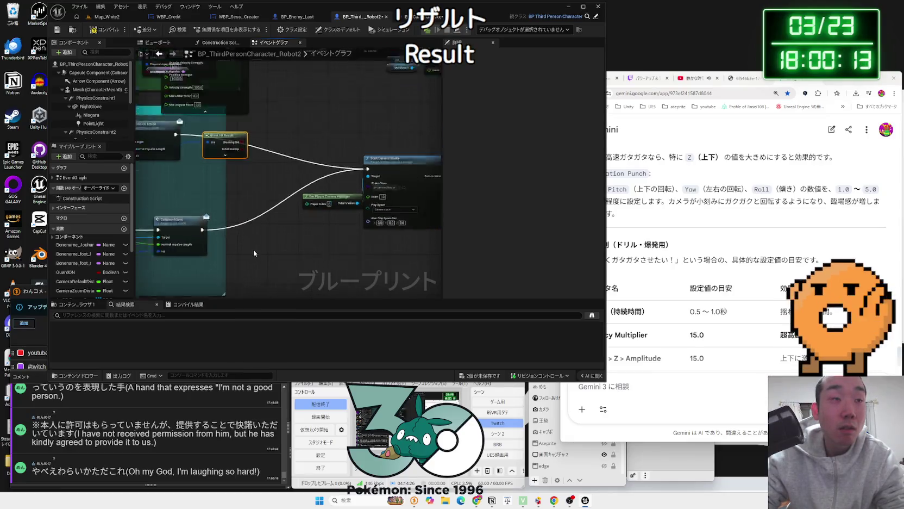
scroll(301, 184, "up", 6)
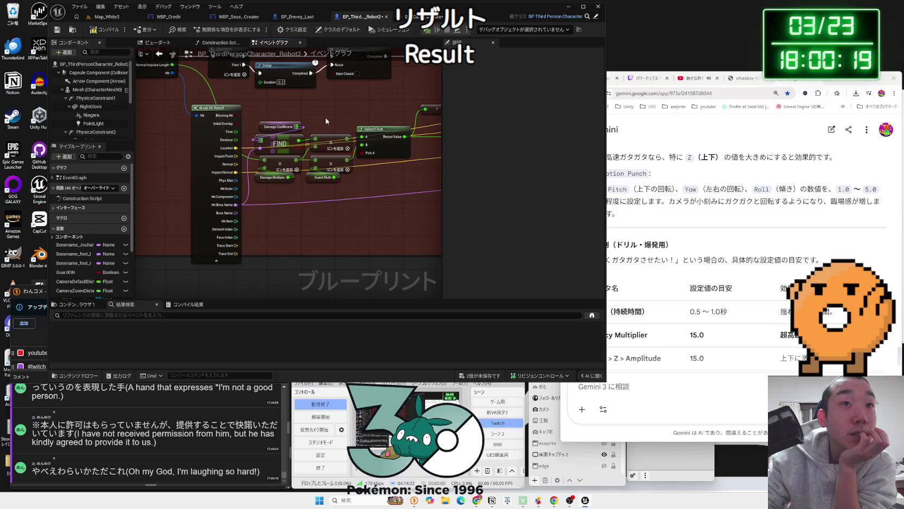
mouse_move(325, 118)
left_mouse_down()
mouse_move(201, 173)
mouse_move(228, 167)
mouse_move(161, 170)
left_mouse_up()
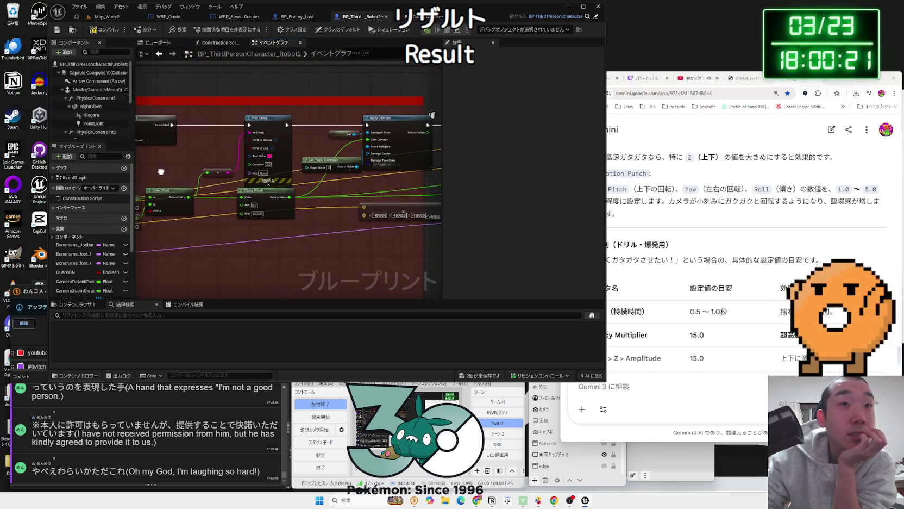
mouse_move(285, 201)
left_mouse_down()
mouse_move(413, 163)
mouse_move(304, 158)
mouse_move(368, 159)
left_mouse_up()
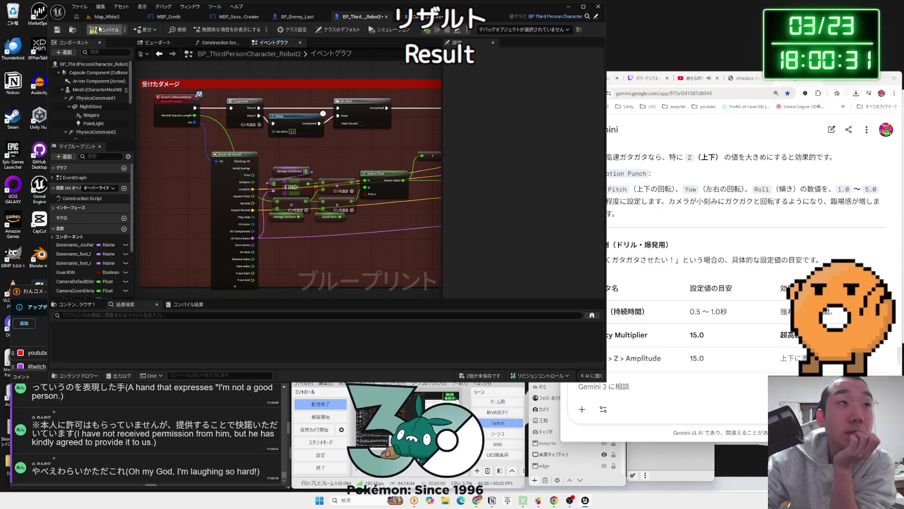
left_click_drag(360, 80, 213, 237)
scroll(312, 208, "down", 2)
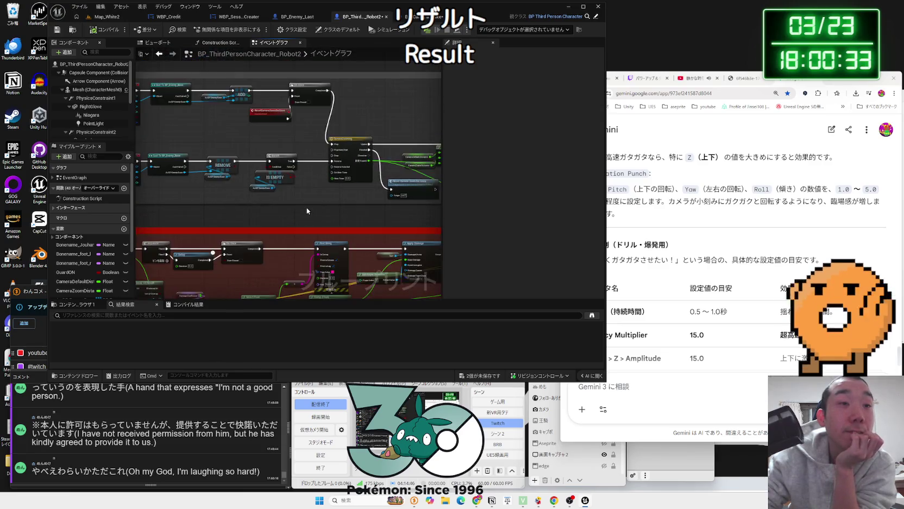
mouse_move(307, 207)
left_mouse_down()
mouse_move(344, 133)
mouse_move(328, 286)
left_mouse_up()
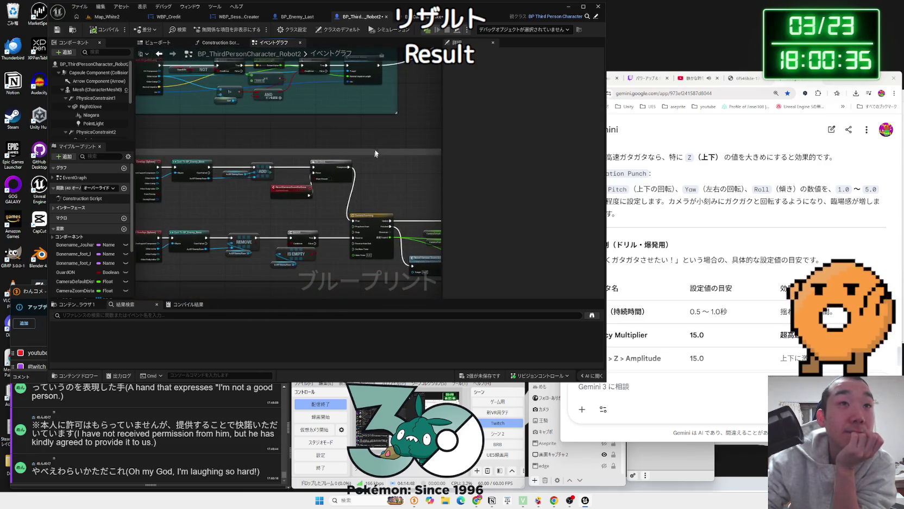
left_click_drag(375, 154, 283, 231)
scroll(253, 160, "up", 3)
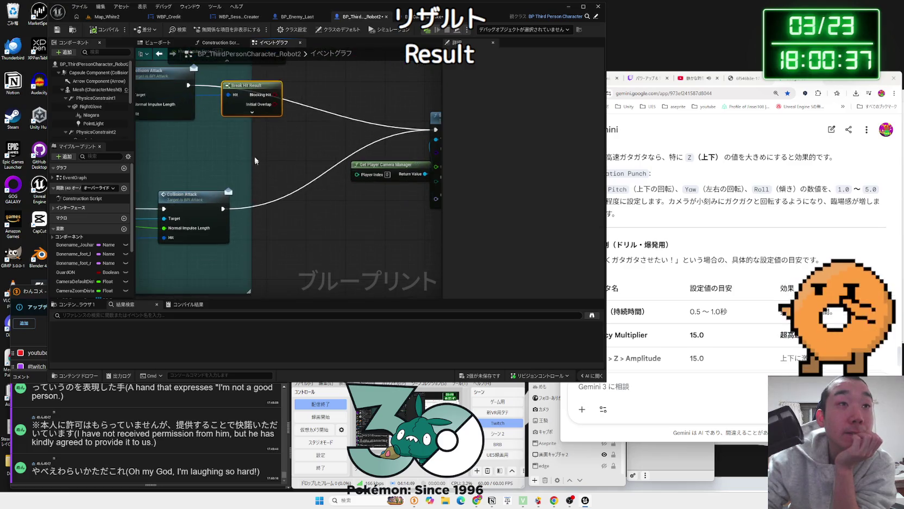
Step: Inspect the Break Hit Result outputs and the RightGlove Collision Attack section
left_click(252, 113)
left_click(254, 265)
scroll(303, 222, "down", 4)
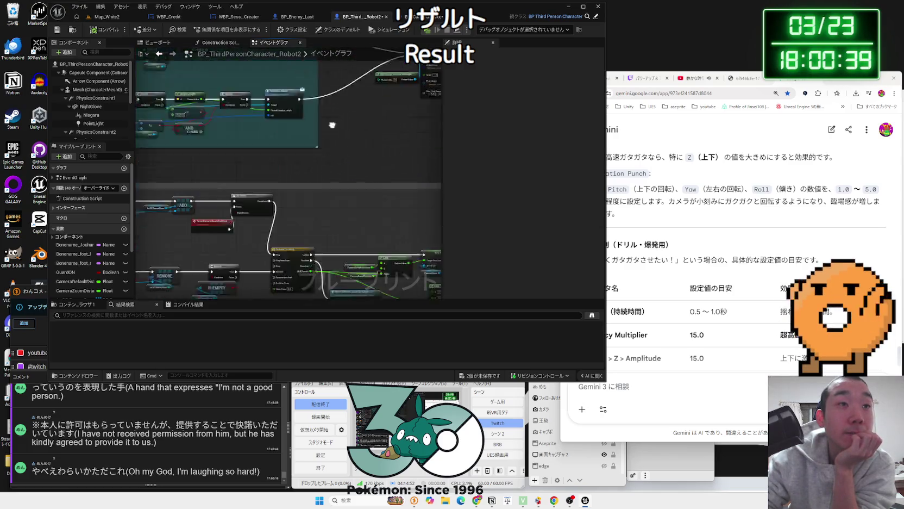
scroll(315, 137, "up", 3)
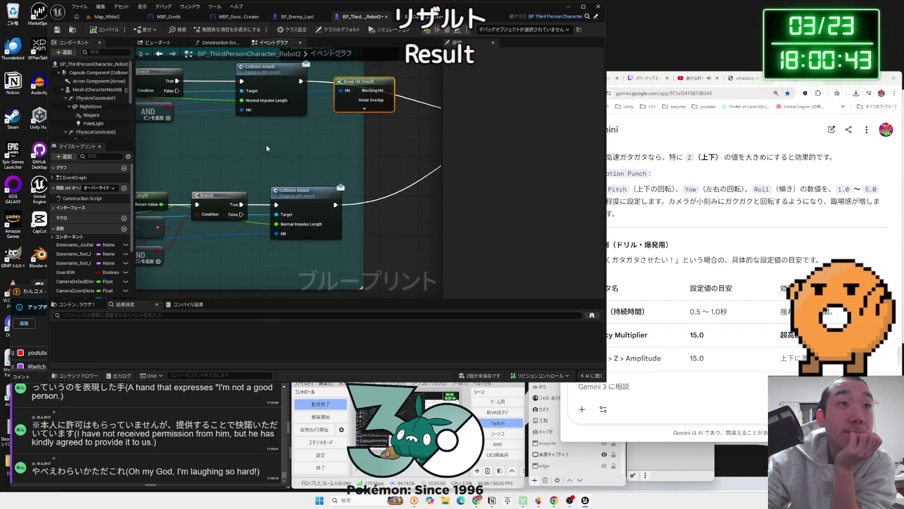
left_click_drag(304, 161, 305, 293)
left_click_drag(468, 217, 291, 211)
scroll(357, 210, "down", 1)
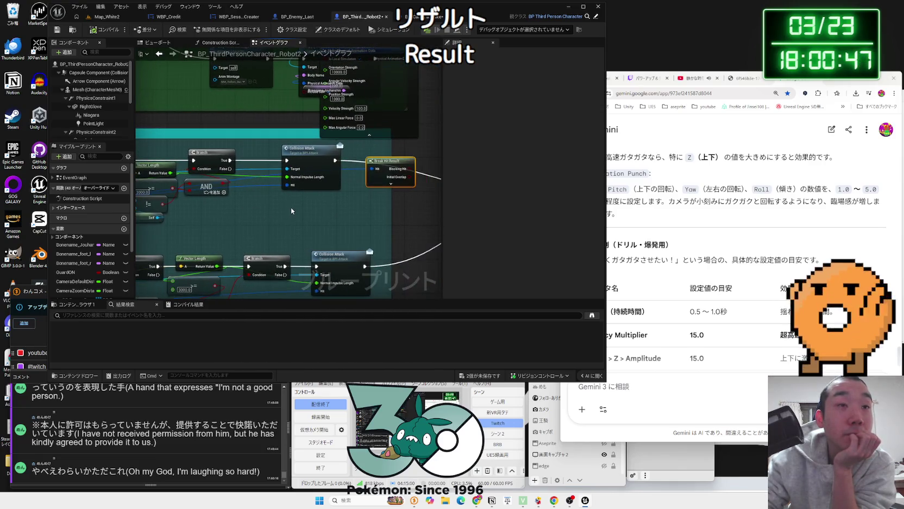
Step: Delete the Break Hit Result node and compile the robot character Blueprint
mouse_move(377, 172)
left_mouse_down()
mouse_move(356, 197)
mouse_move(370, 184)
mouse_move(311, 138)
left_mouse_up()
left_click(374, 183)
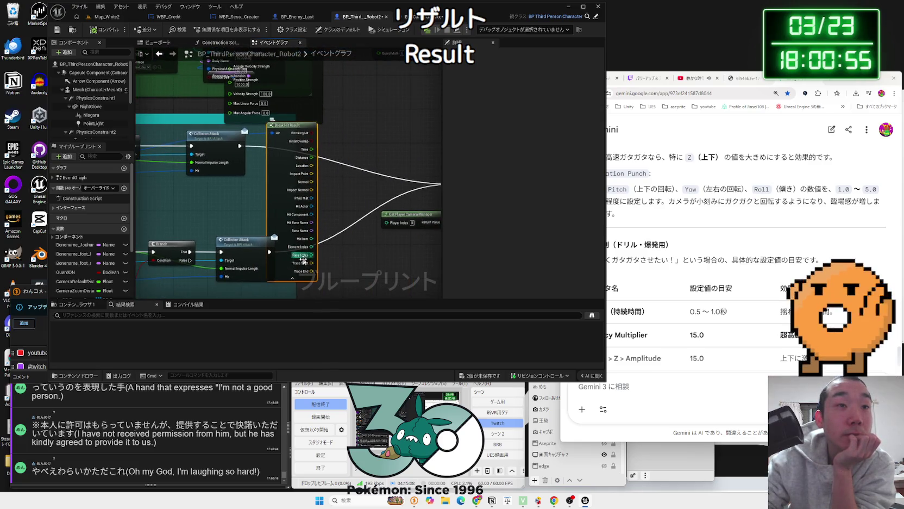
left_click(292, 276)
left_click_drag(292, 126, 294, 170)
key("Delete")
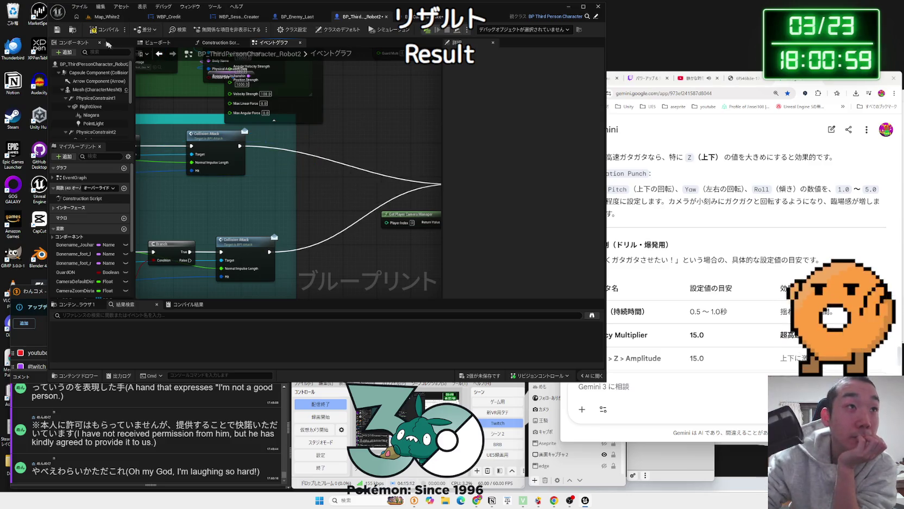
left_click(103, 29)
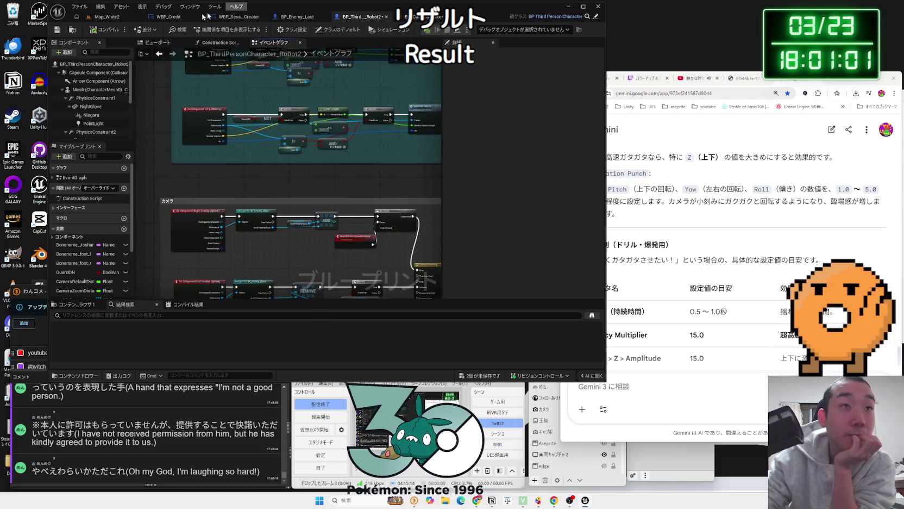
left_click(130, 20)
Step: Start a Play session on Map_White2 to test the hit camera shake
left_click(213, 29)
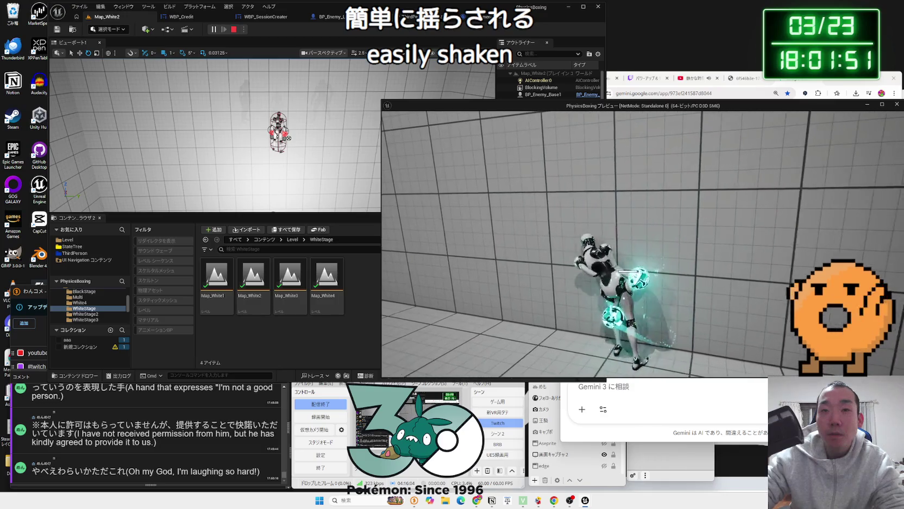
Step: Stop play, check BP_CameraShake, then return to the robot Blueprint's glove-processing section
key("Escape")
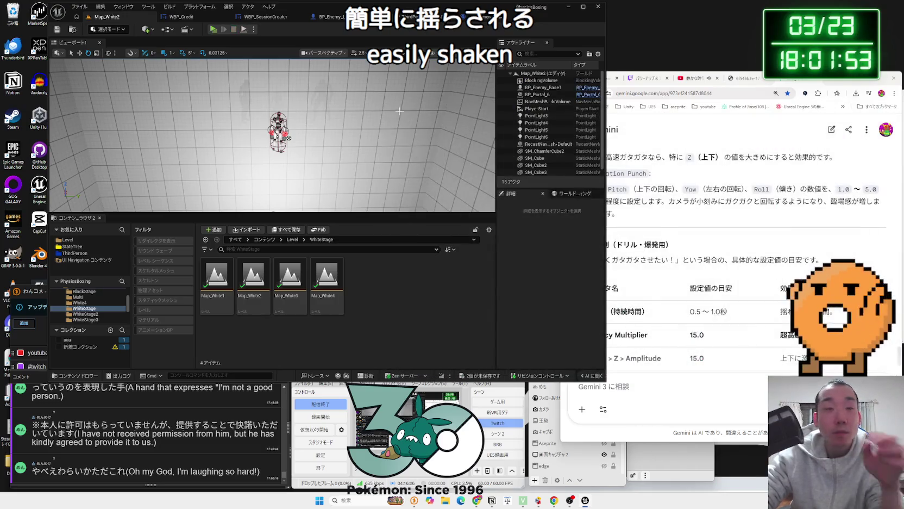
left_click(481, 16)
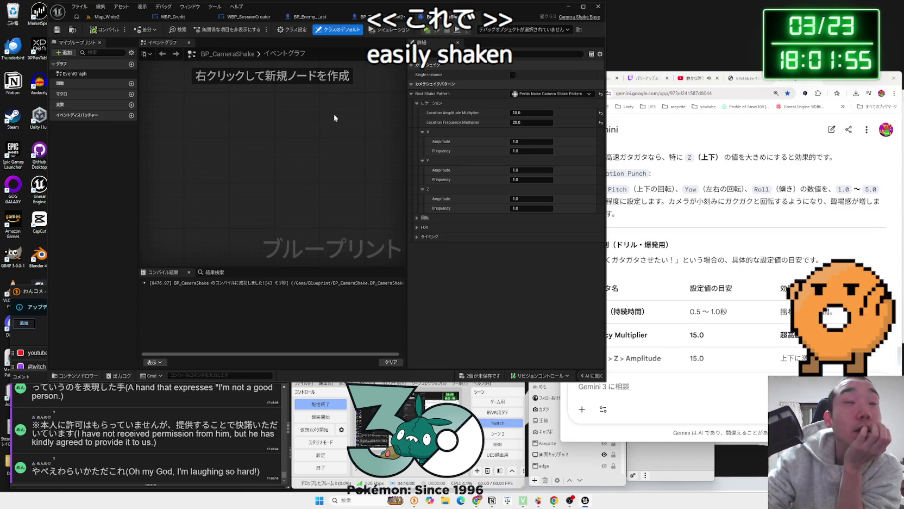
left_click(103, 22)
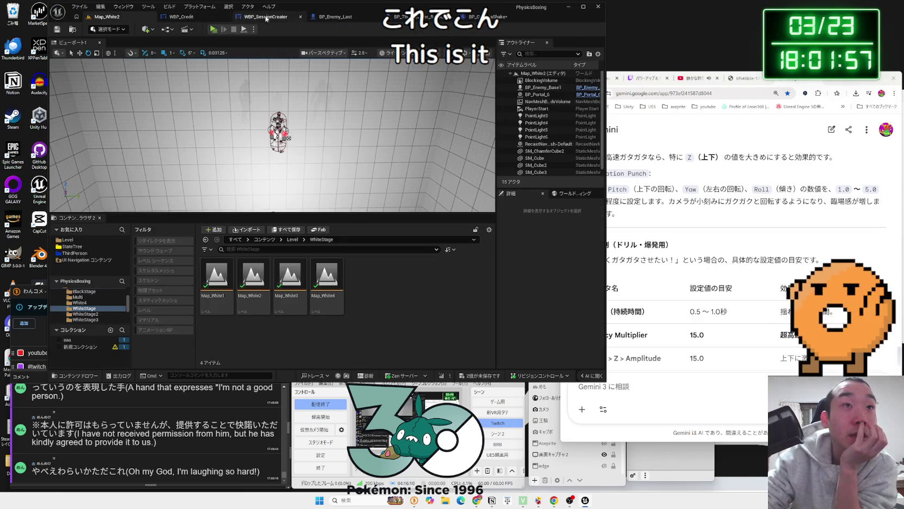
left_click(391, 17)
left_click_drag(385, 152, 374, 160)
scroll(308, 144, "up", 4)
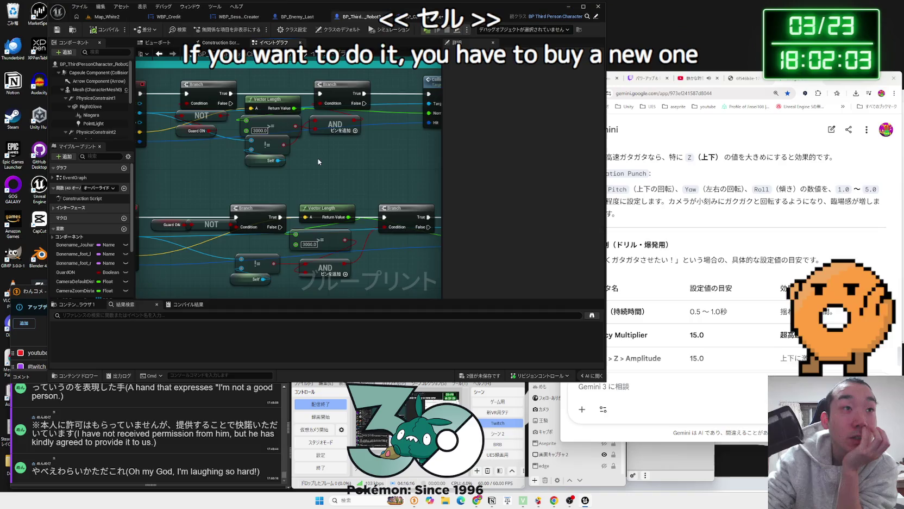
left_click_drag(318, 159, 383, 176)
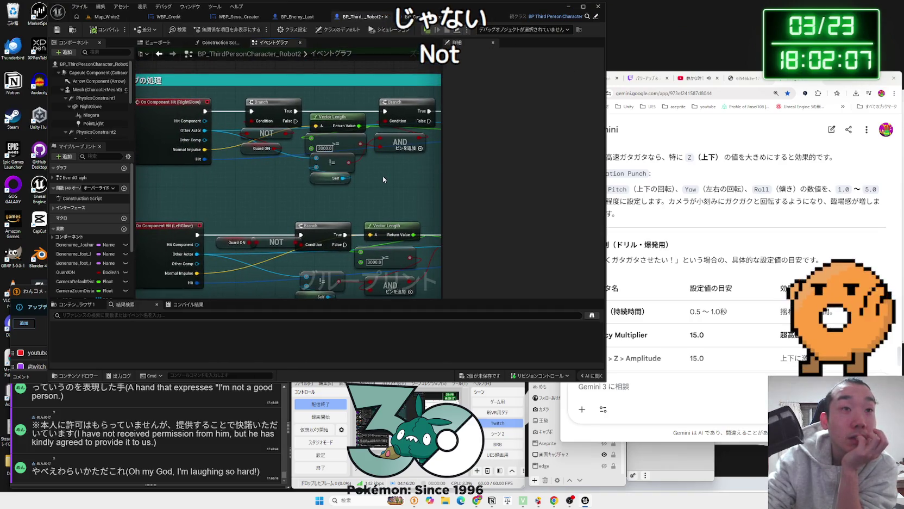
scroll(383, 175, "down", 3)
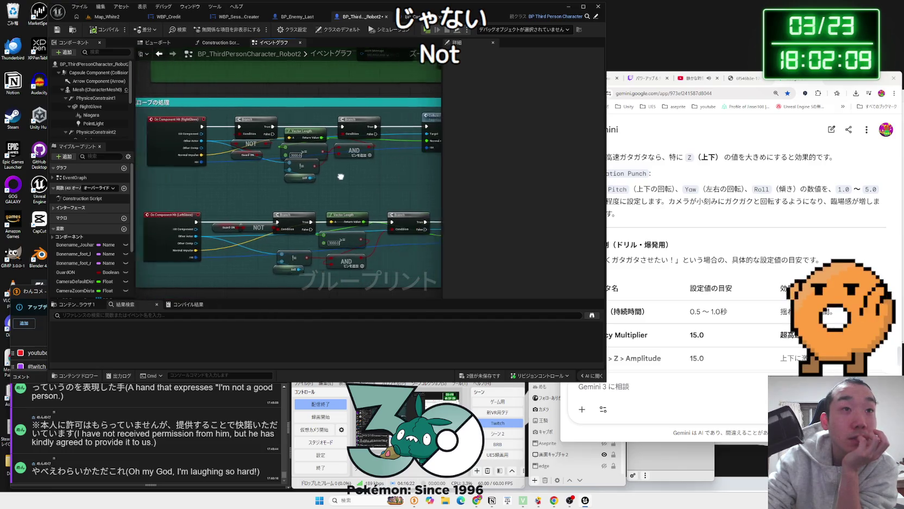
left_click_drag(341, 176, 311, 179)
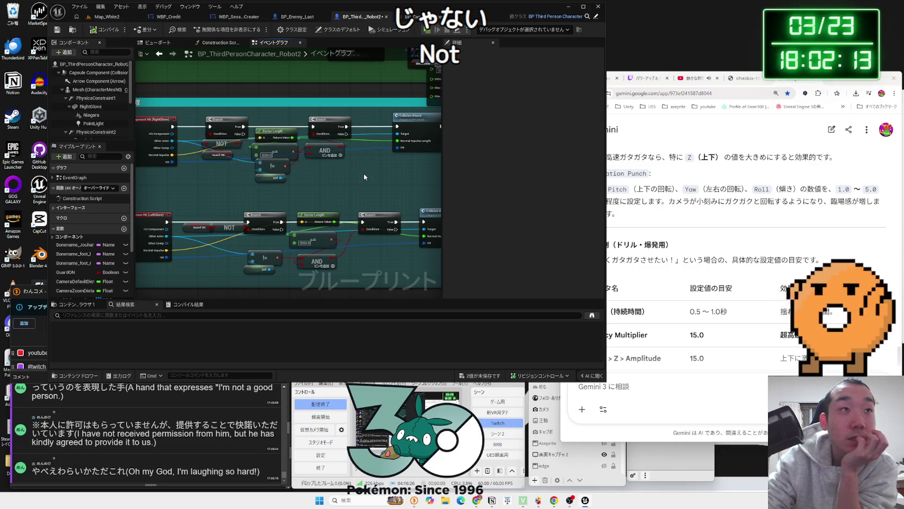
scroll(328, 116, "down", 2)
left_click_drag(327, 116, 296, 94)
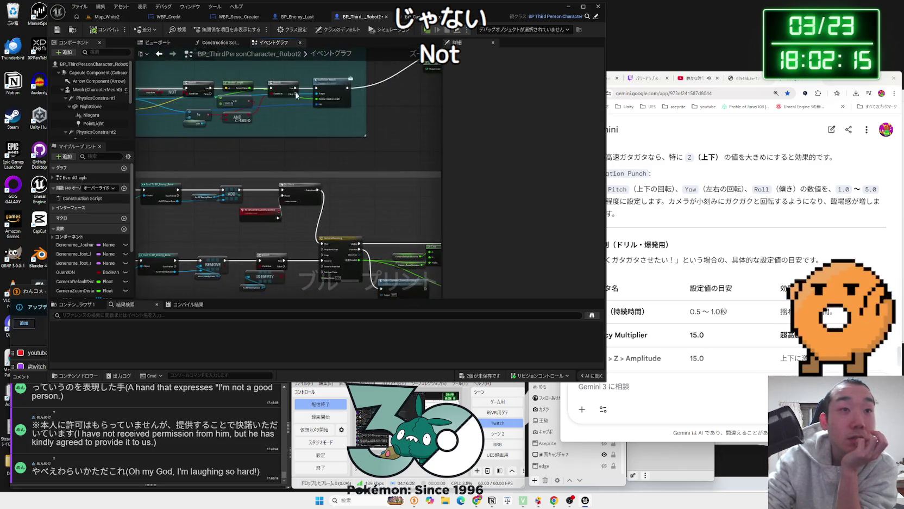
scroll(297, 94, "down", 2)
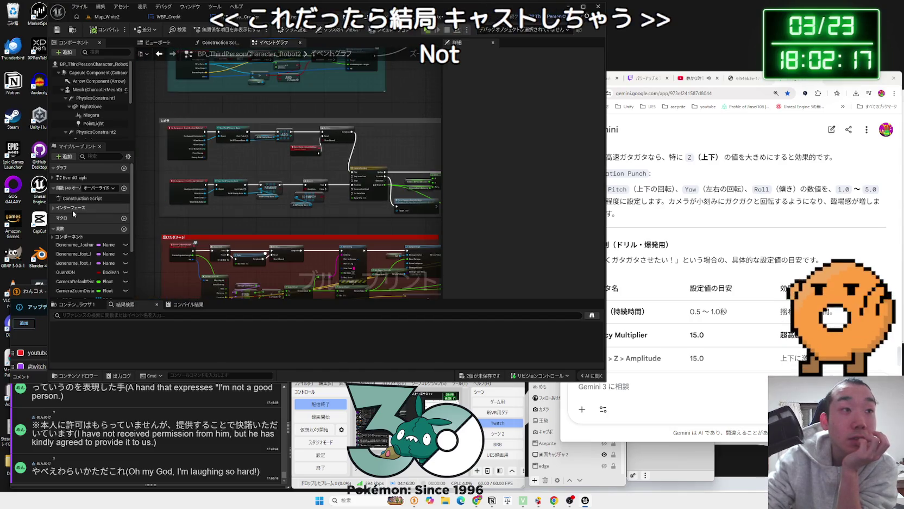
scroll(73, 213, "down", 3)
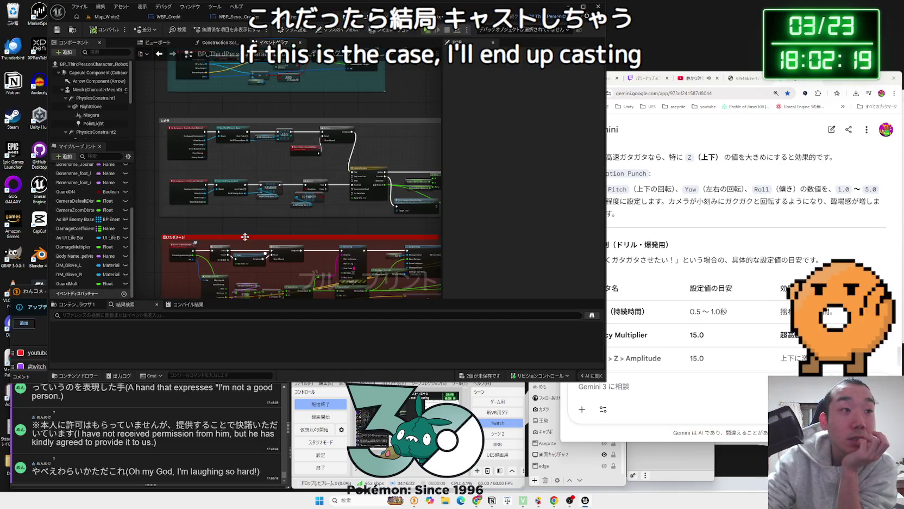
left_click_drag(245, 237, 163, 196)
mouse_move(246, 237)
left_mouse_down()
mouse_move(190, 206)
mouse_move(243, 224)
left_mouse_up()
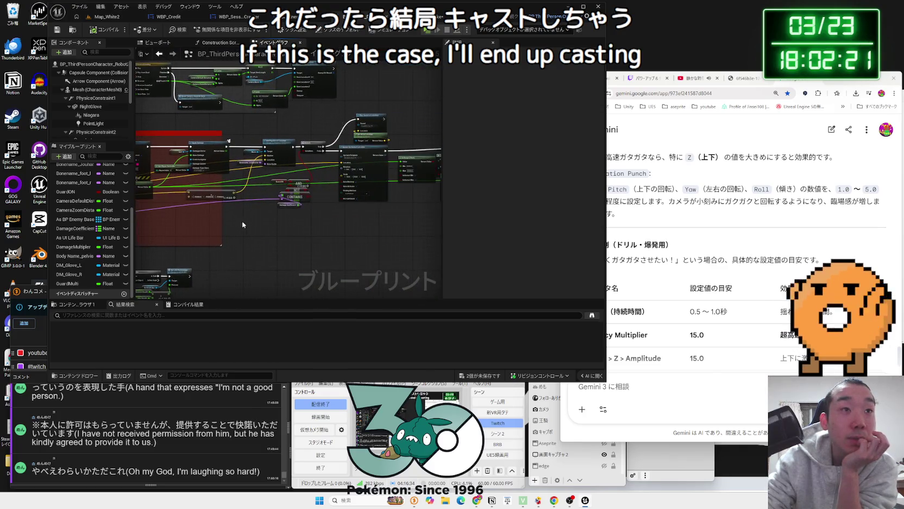
left_click_drag(332, 223, 209, 220)
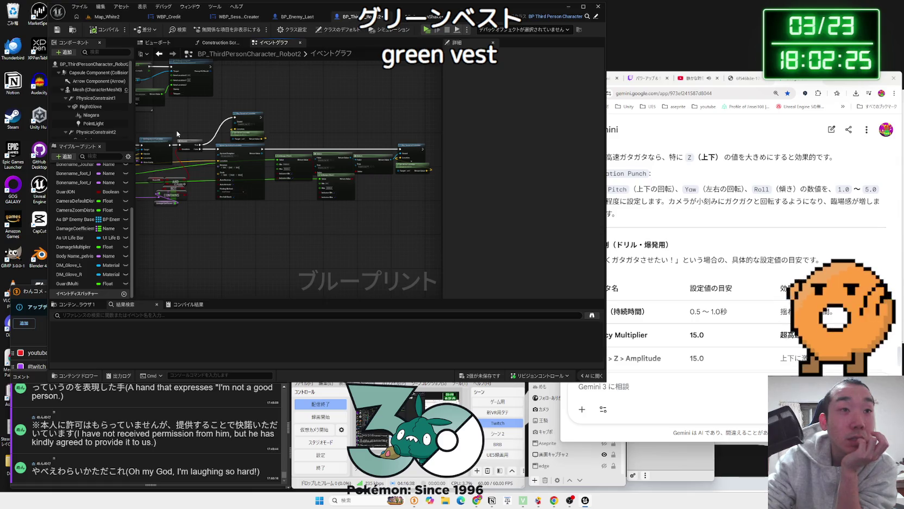
left_click_drag(176, 133, 441, 141)
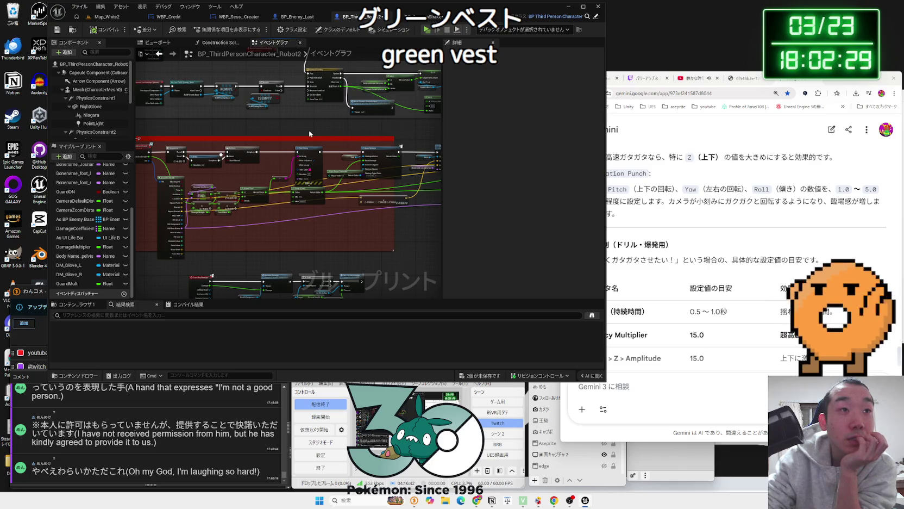
mouse_move(307, 129)
left_mouse_down()
mouse_move(320, 229)
mouse_move(332, 163)
mouse_move(345, 191)
left_mouse_up()
scroll(343, 184, "up", 3)
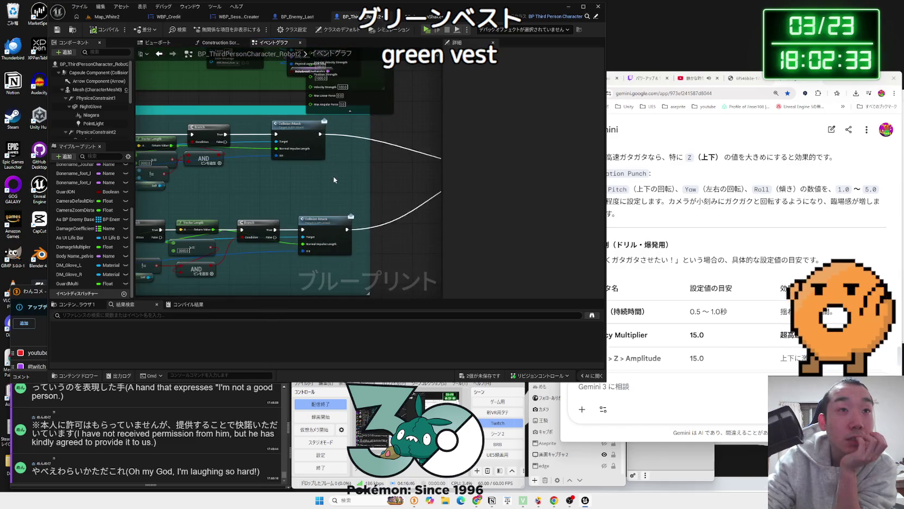
mouse_move(334, 176)
left_mouse_down()
mouse_move(359, 189)
mouse_move(322, 75)
mouse_move(309, 161)
mouse_move(304, 98)
mouse_move(231, 208)
left_mouse_up()
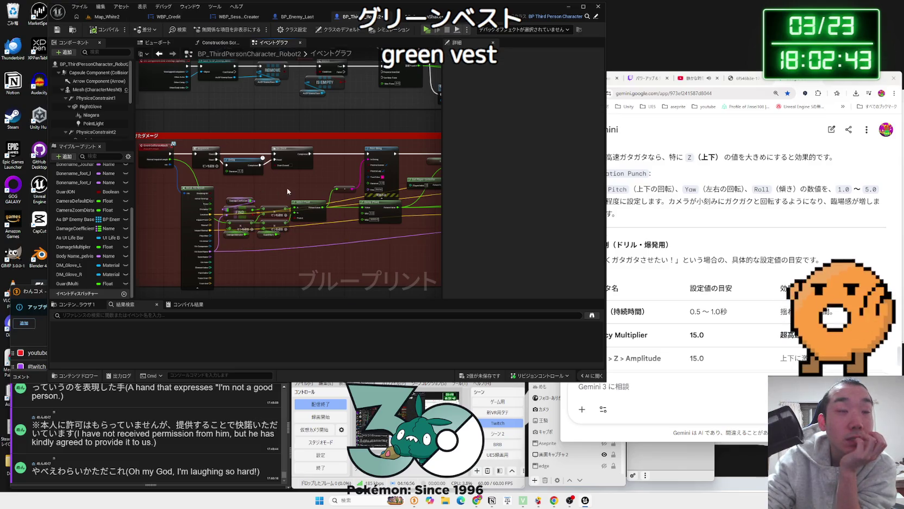
mouse_move(288, 191)
left_mouse_down()
mouse_move(245, 185)
mouse_move(342, 243)
mouse_move(306, 240)
left_mouse_up()
scroll(306, 239, "up", 3)
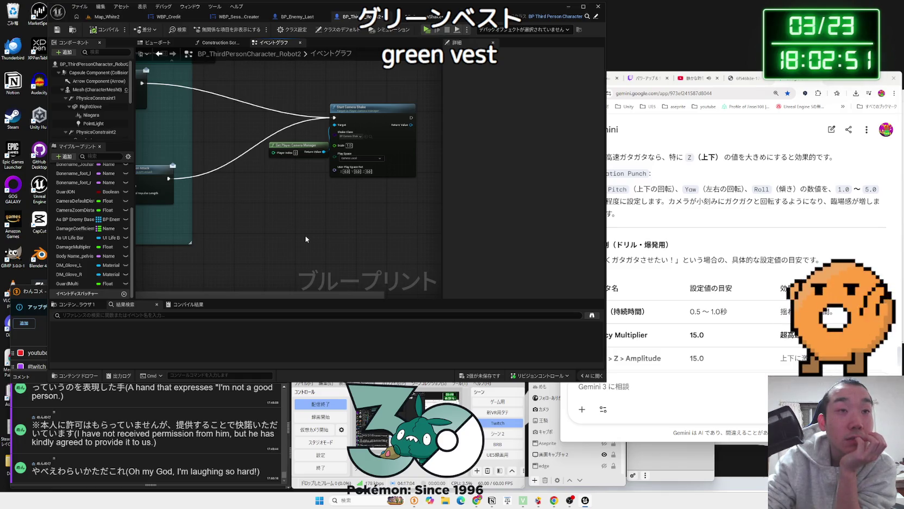
scroll(306, 240, "down", 5)
left_click_drag(306, 239, 405, 237)
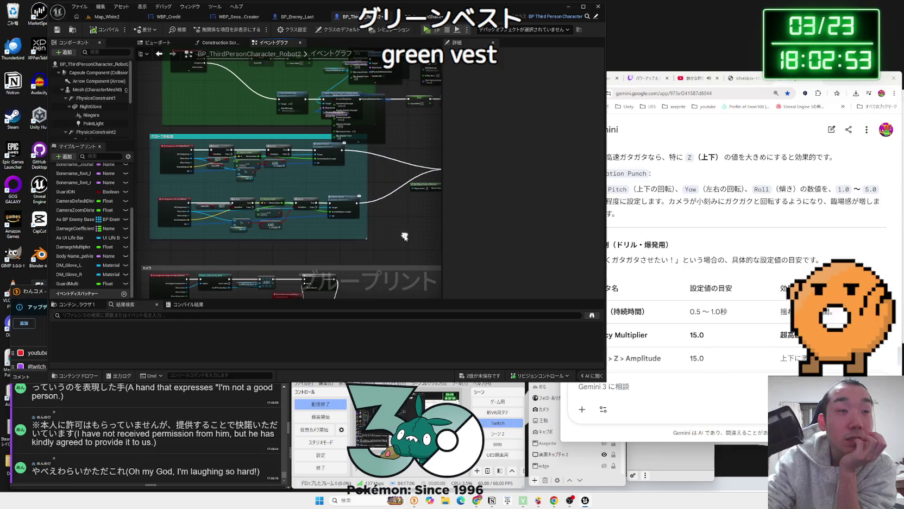
scroll(368, 232, "up", 1)
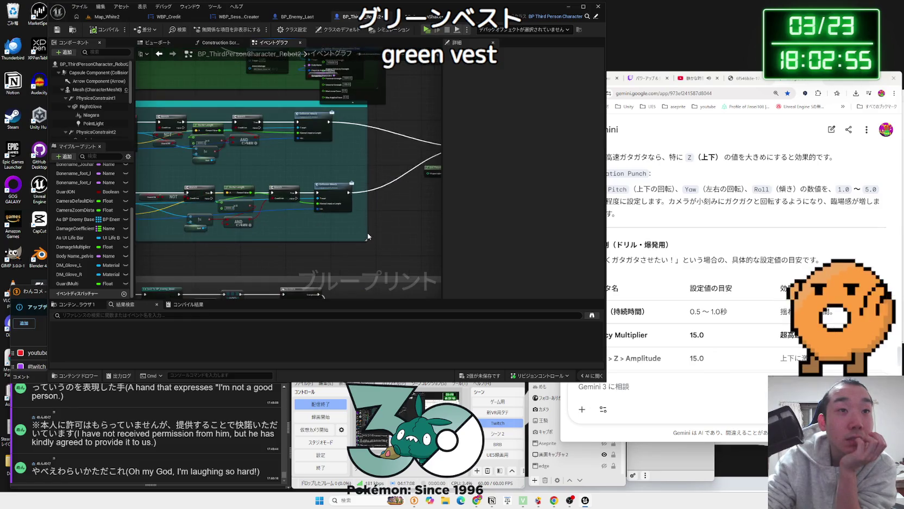
scroll(367, 232, "up", 1)
scroll(367, 233, "down", 2)
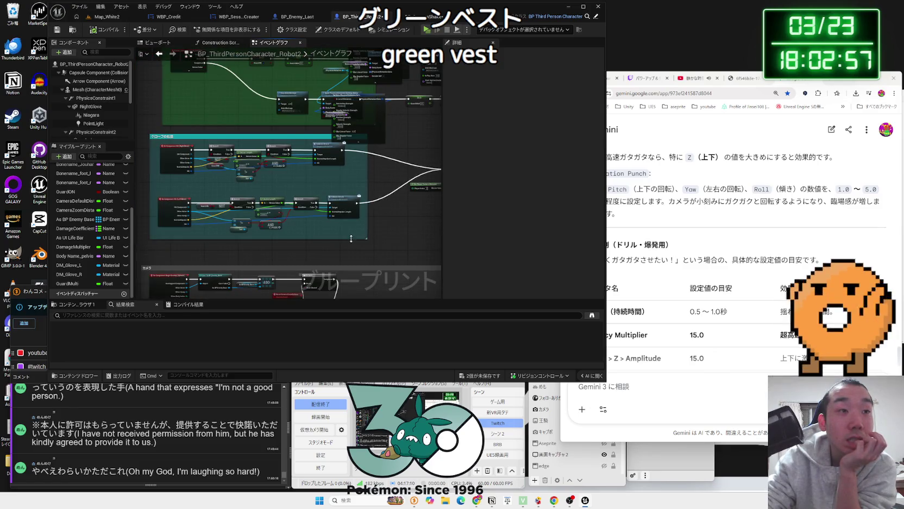
left_click_drag(368, 233, 361, 66)
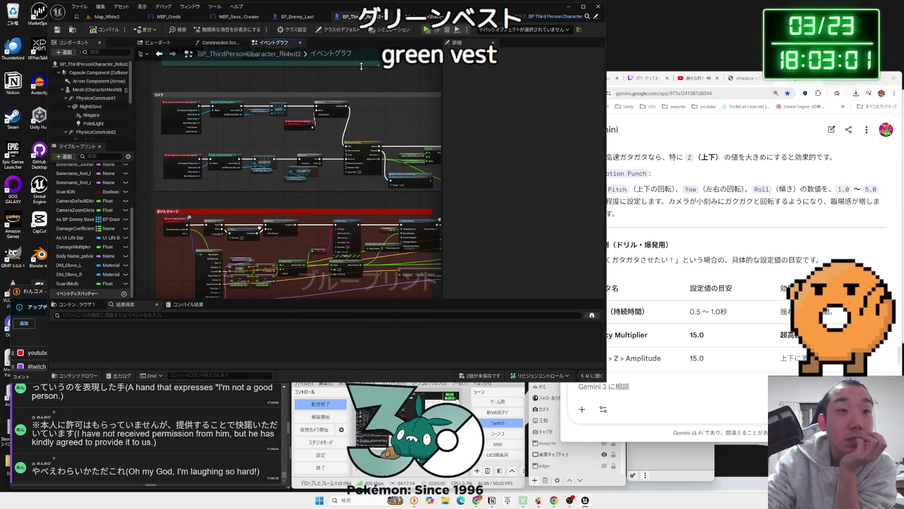
Step: Browse the Level folder in the Content Browser and look inside its Multi folder
left_click(106, 17)
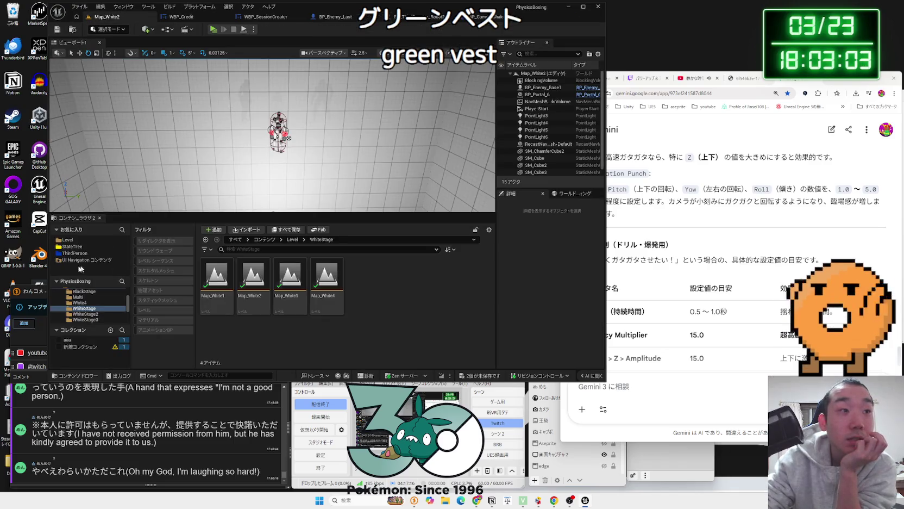
left_click(68, 240)
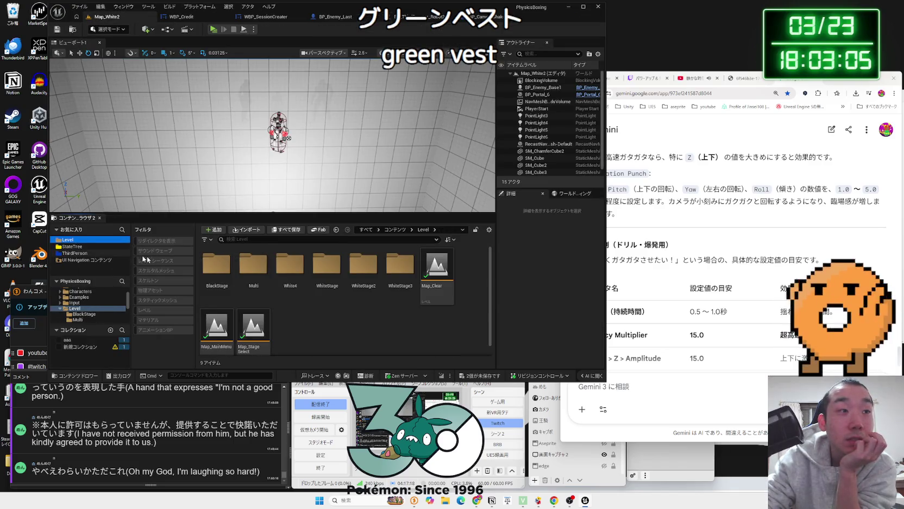
left_click(254, 266)
double_click(255, 269)
key("alt+Left")
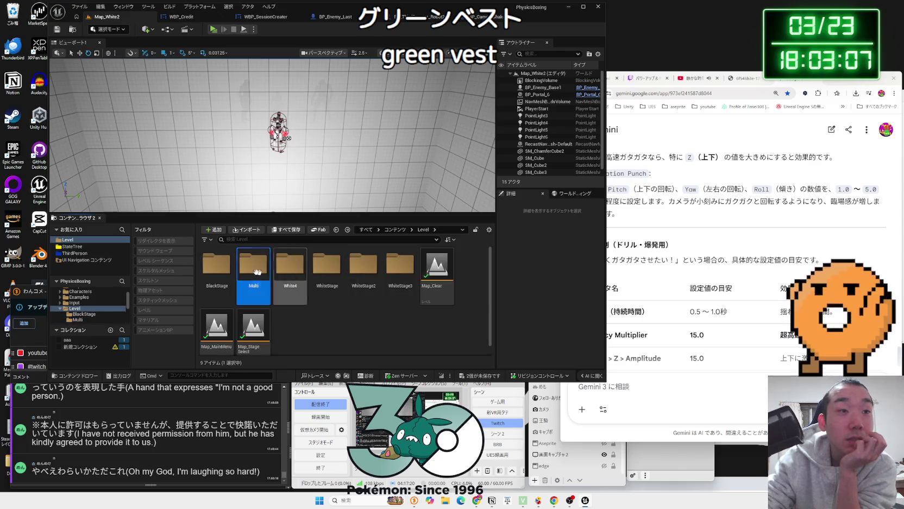
double_click(257, 269)
key("alt+Left")
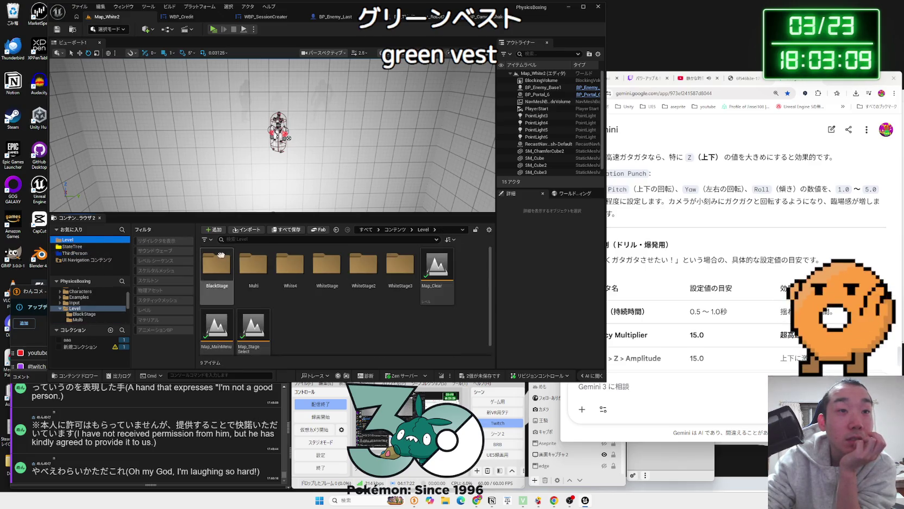
Step: Browse the Blueprint folder, checking its Enemy and Multiplayer subfolders
double_click(82, 308)
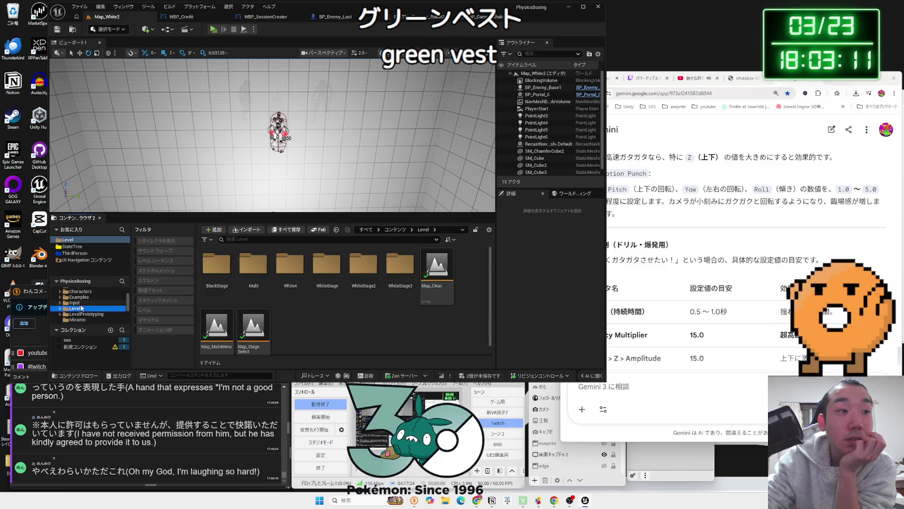
scroll(81, 307, "up", 2)
left_click(81, 308)
left_click(83, 314)
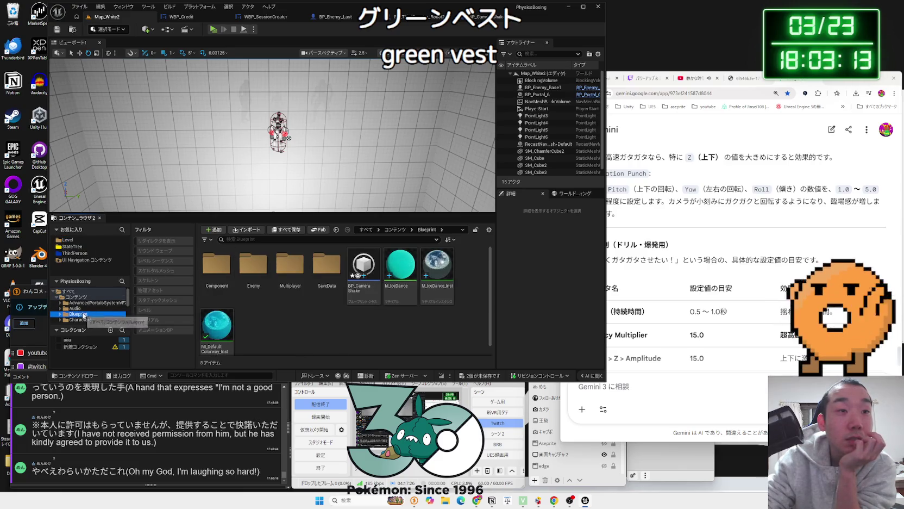
double_click(253, 272)
key("alt+Left")
double_click(285, 280)
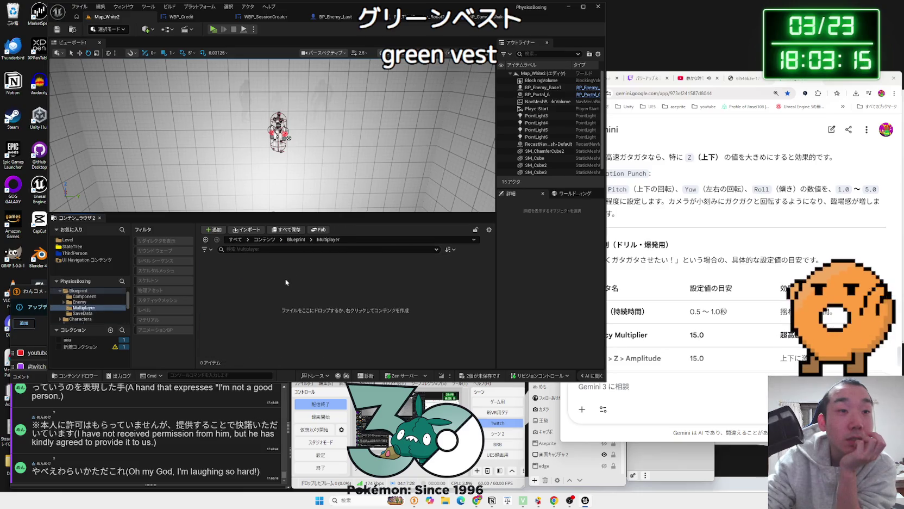
key("alt+Left")
Step: Go to Robot3's Blueprint folder and select BP_ThirdPersonCharacter_Robot_Multi
left_click(74, 253)
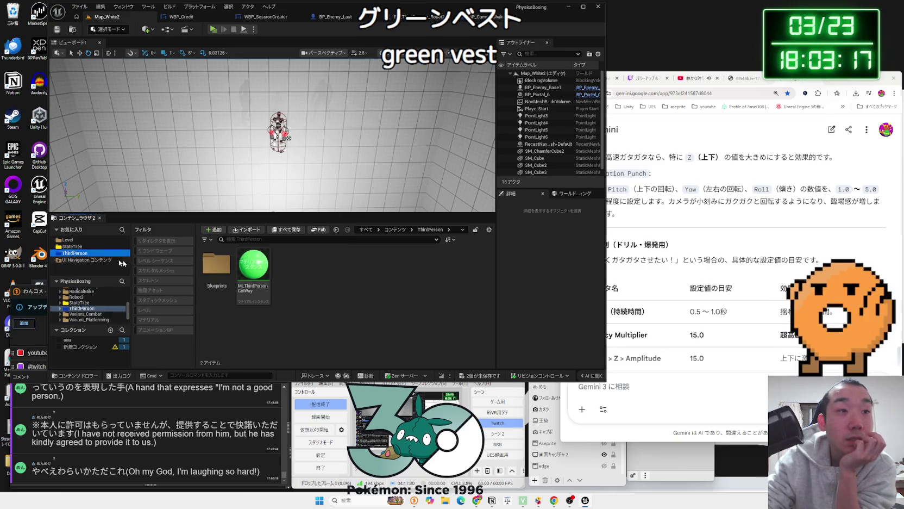
double_click(217, 269)
key("alt+Left")
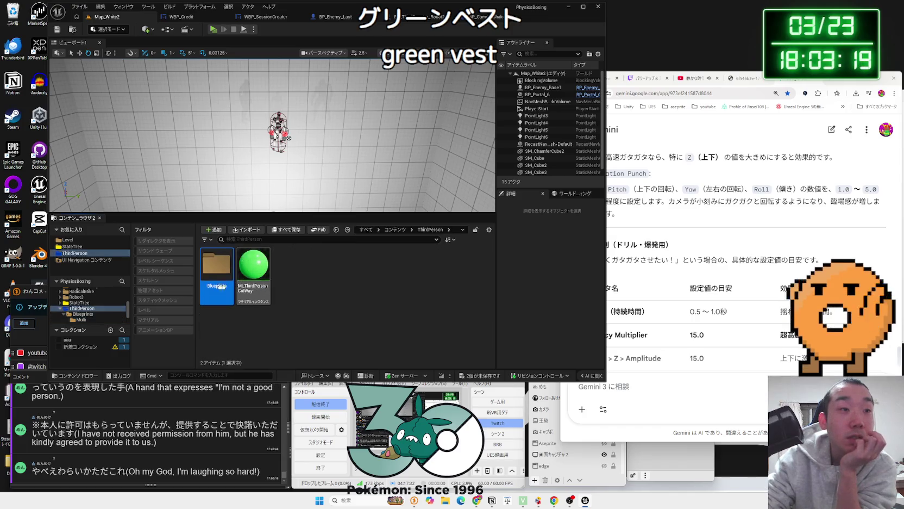
left_click(76, 298)
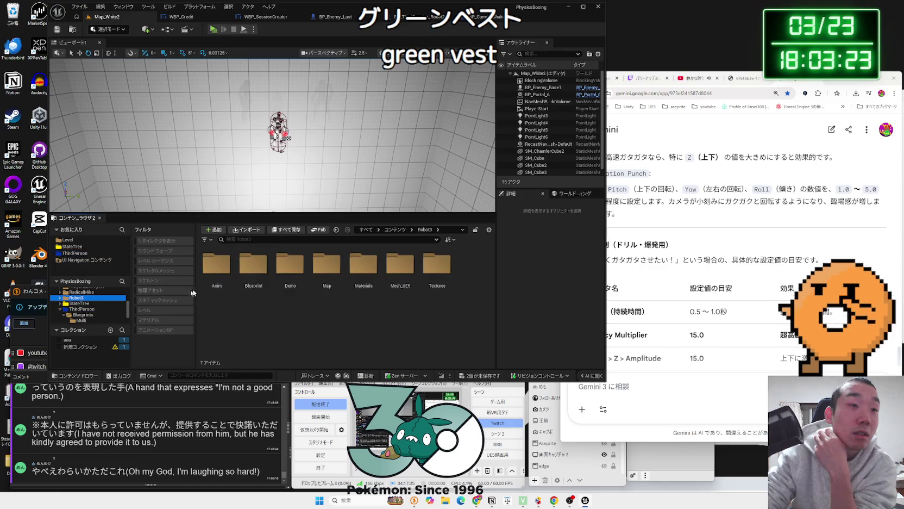
double_click(254, 277)
left_click(282, 298)
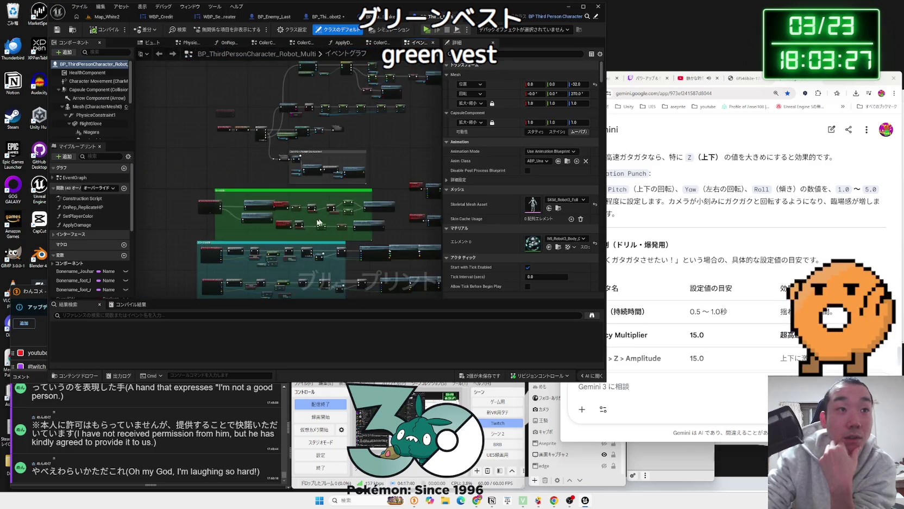
Step: Review the multiplayer robot's glove-hit nodes and its Delay and Apply Damage chain
mouse_move(297, 136)
left_mouse_down()
mouse_move(234, 144)
mouse_move(335, 200)
left_mouse_up()
scroll(281, 251, "up", 4)
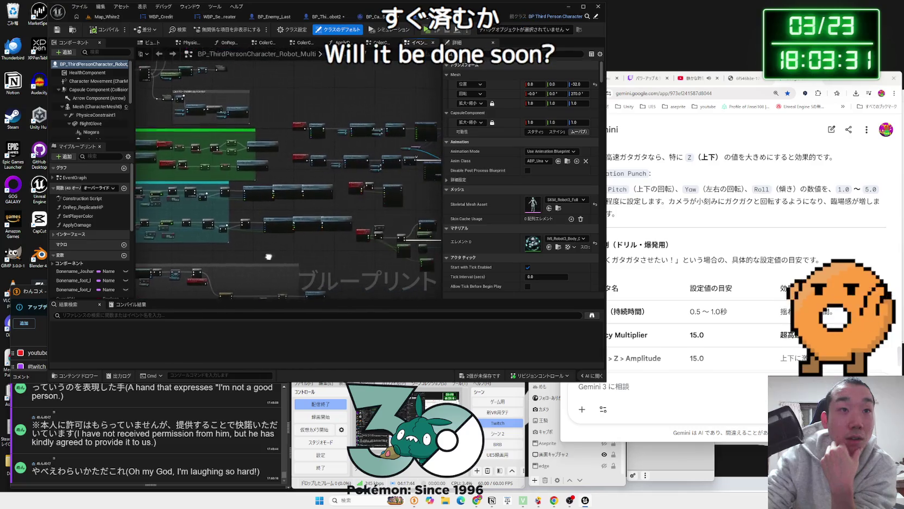
left_click_drag(358, 248, 538, 279)
scroll(250, 209, "up", 3)
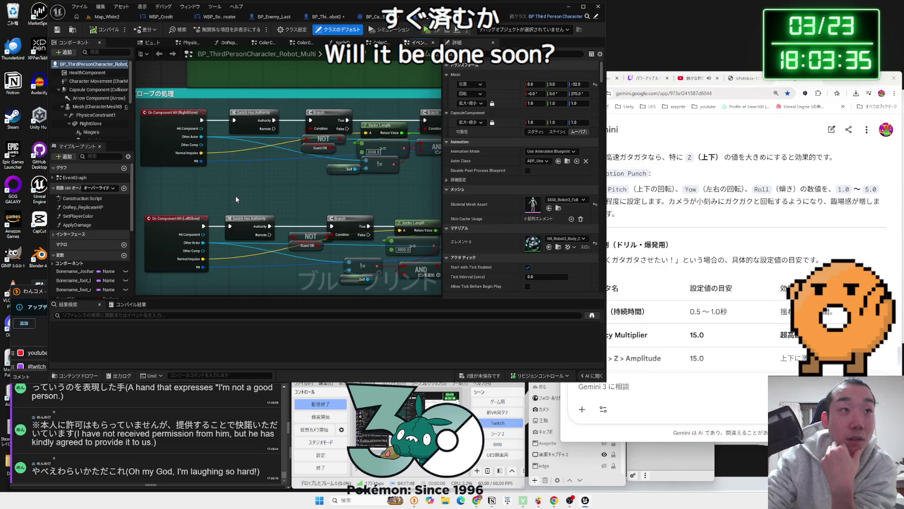
mouse_move(351, 204)
left_mouse_down()
mouse_move(273, 200)
mouse_move(277, 184)
mouse_move(299, 165)
mouse_move(149, 171)
left_mouse_up()
scroll(165, 171, "down", 5)
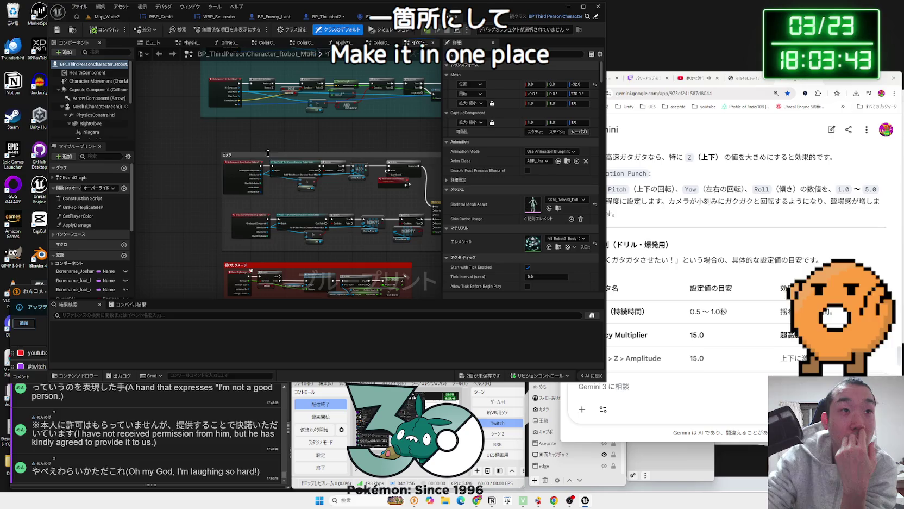
scroll(288, 154, "up", 3)
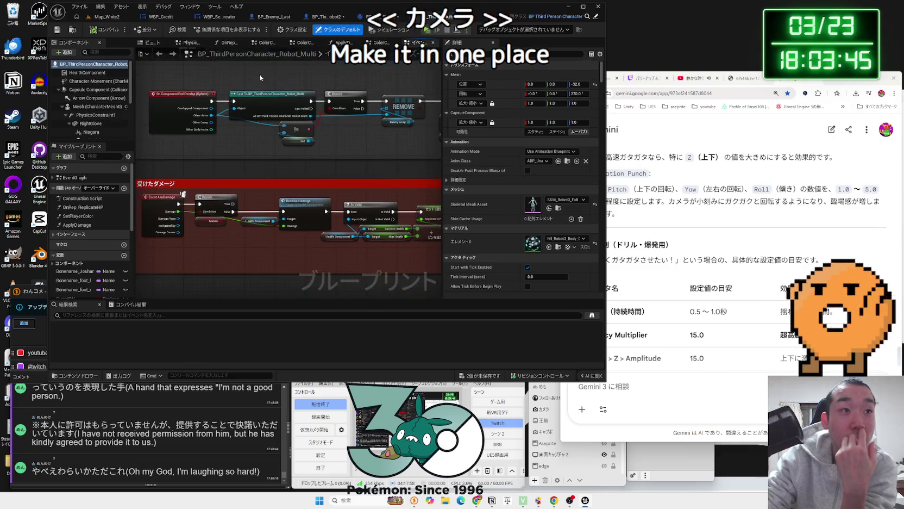
Step: Survey the overlap, damage and attack-sound/Map Range groups, then save the Blueprint
left_click_drag(314, 147, 290, 55)
scroll(313, 147, "down", 2)
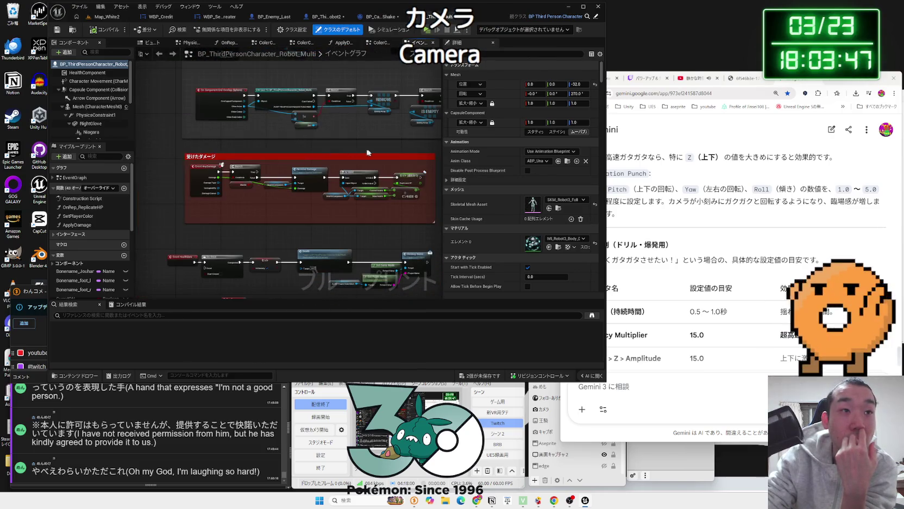
mouse_move(368, 153)
left_mouse_down()
mouse_move(310, 190)
mouse_move(299, 71)
left_mouse_up()
left_click_drag(207, 225, 227, 215)
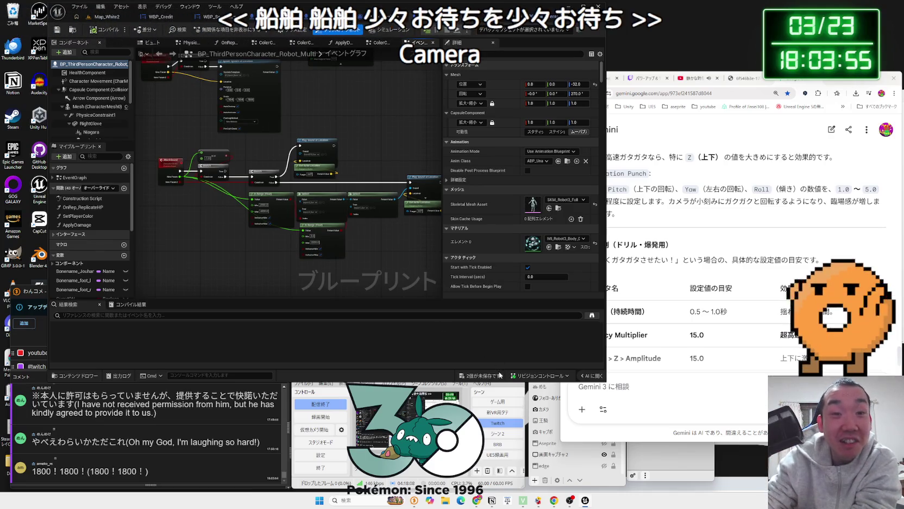
key("ctrl+s")
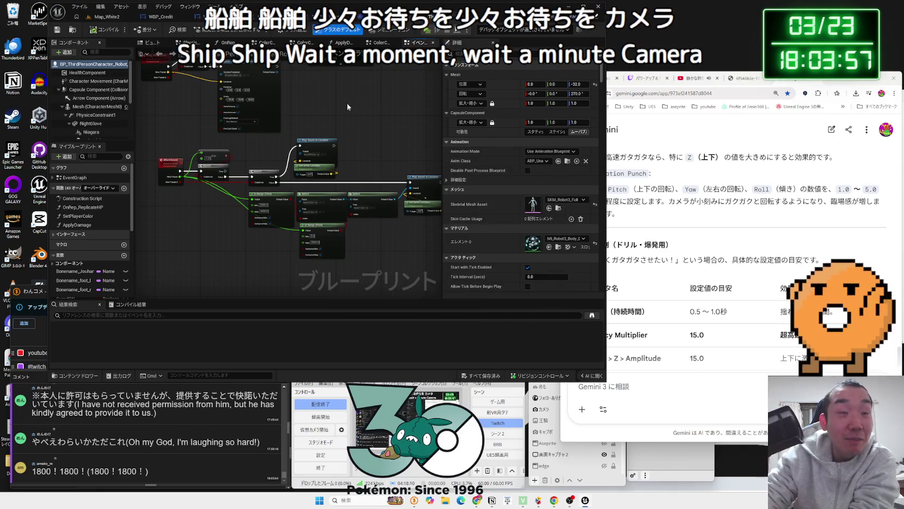
Step: Ask Gemini in Japanese whether multiplayer camera shake should run client-side or server-side
left_click(701, 398)
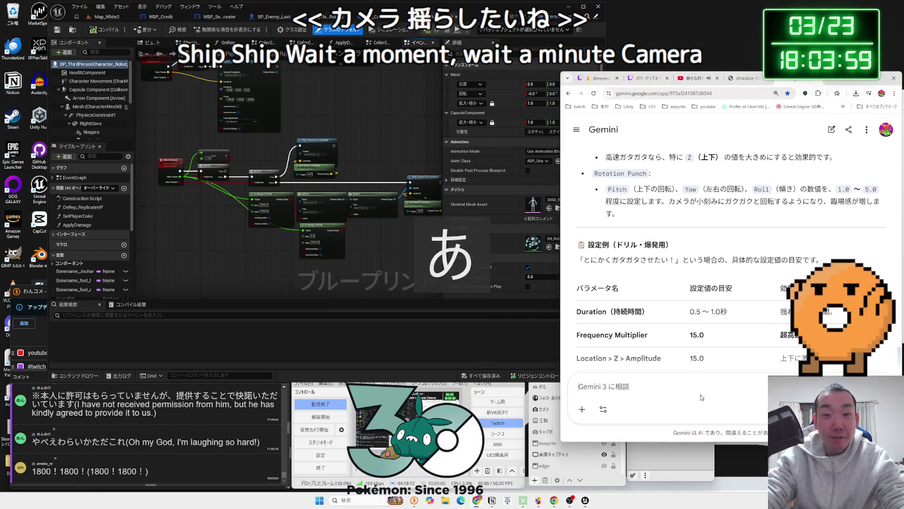
type("まる")
type("ちぷれいじに")
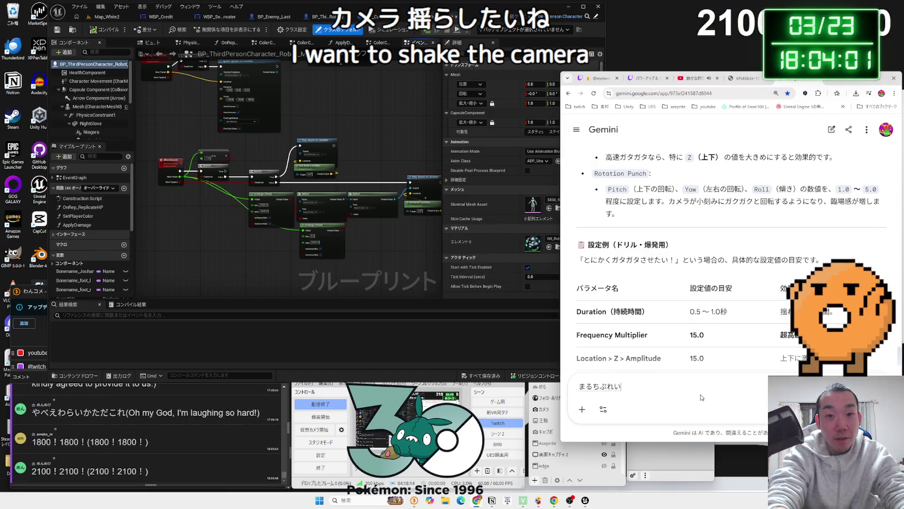
key("space")
type("お")
key("BackSpace")
key("BackSpace")
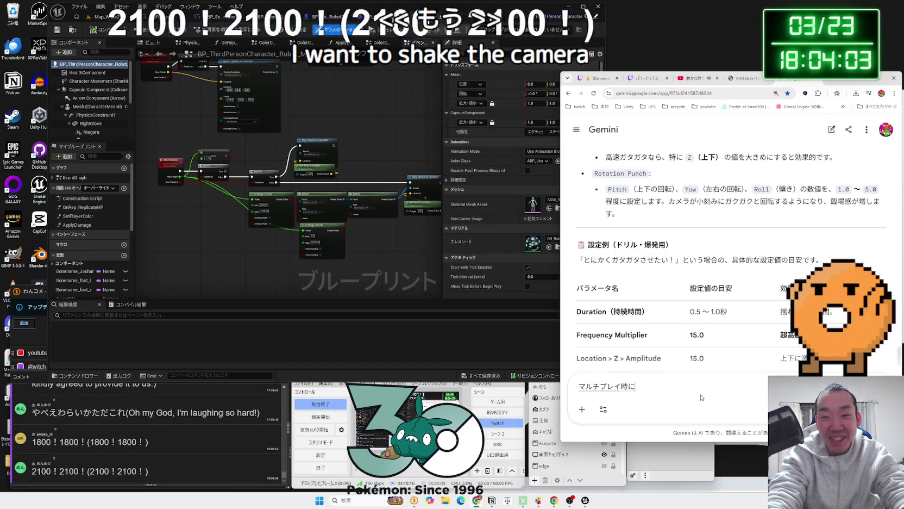
type("の")
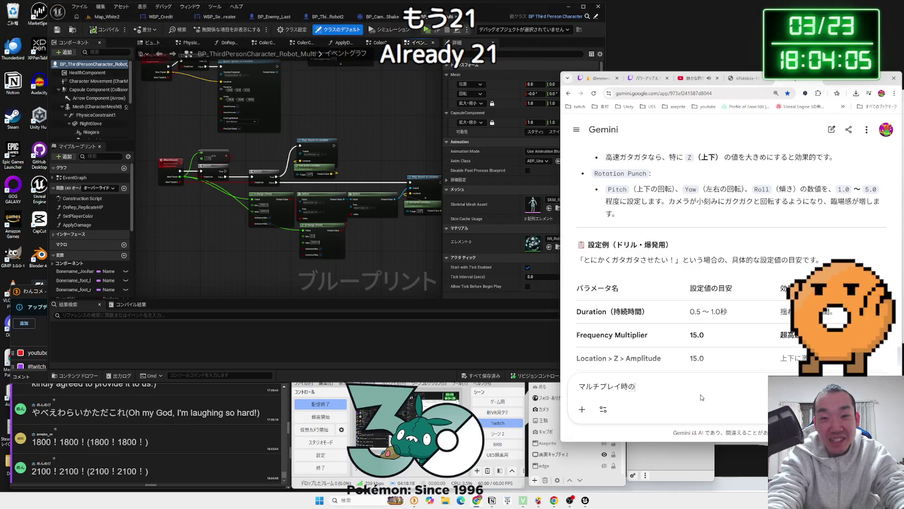
type("かめらしぇい")
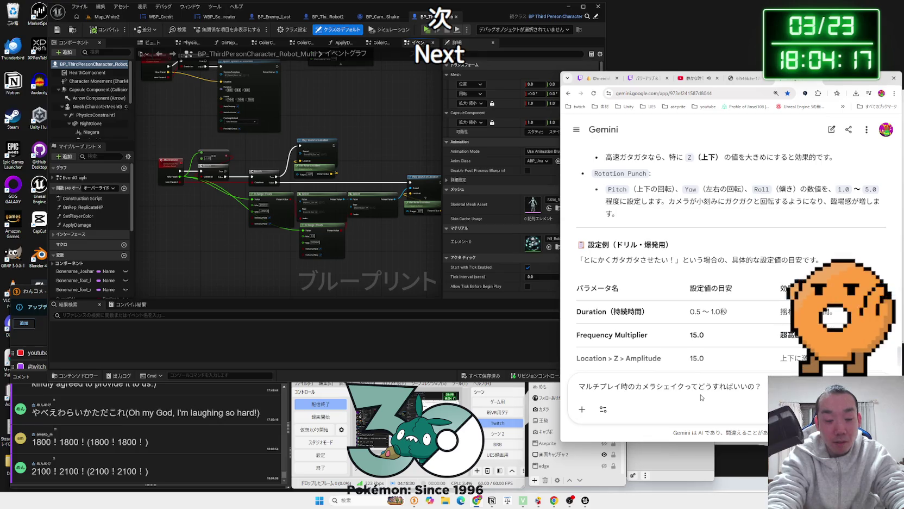
type("さ")
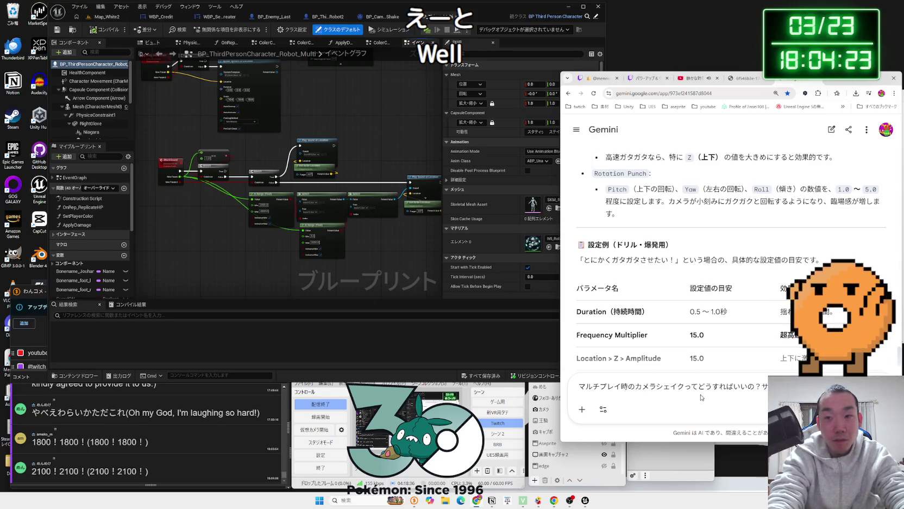
type("ね。")
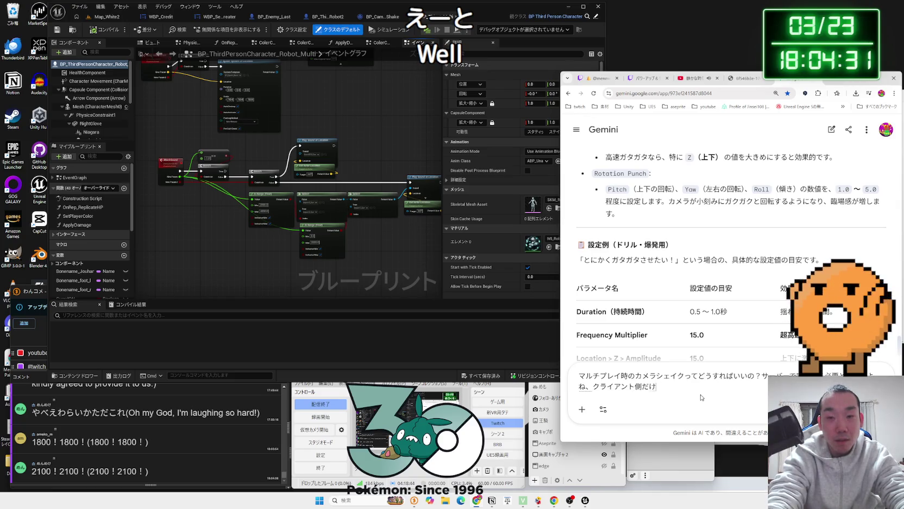
type("Sa-")
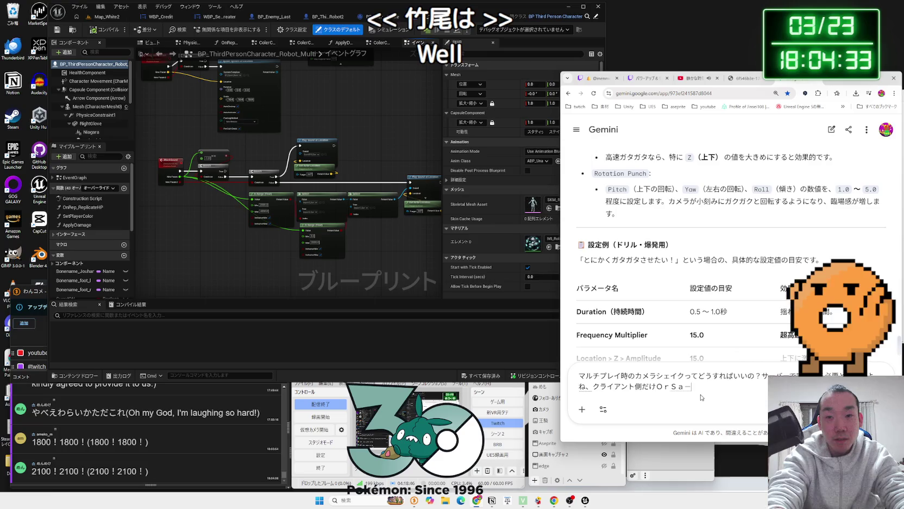
type("-ba-")
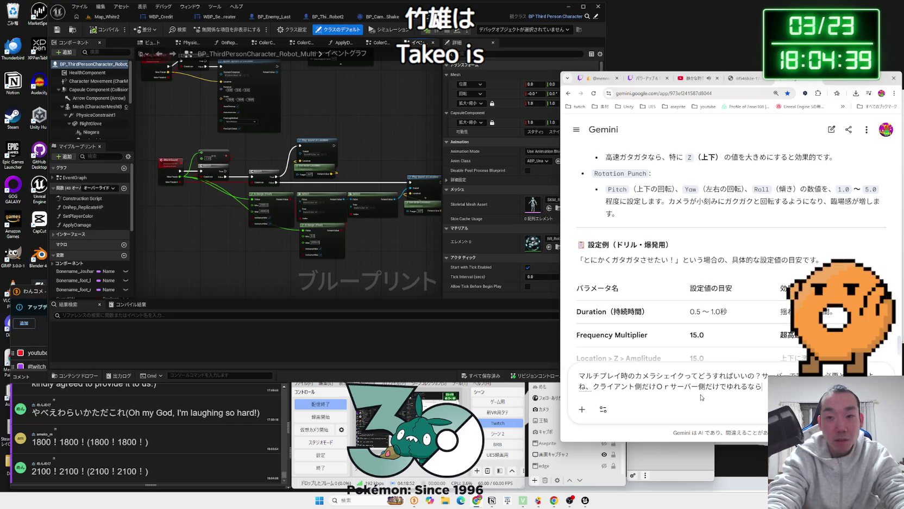
key("Return")
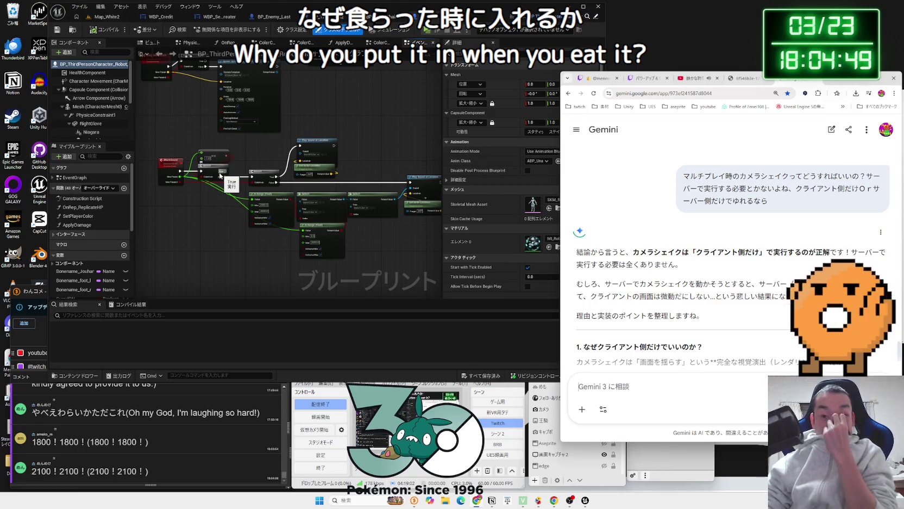
Step: Close the BP_ThirdPersonCharacter_Robot_Multi tab to get back to the Robot2 graph
left_click(384, 152)
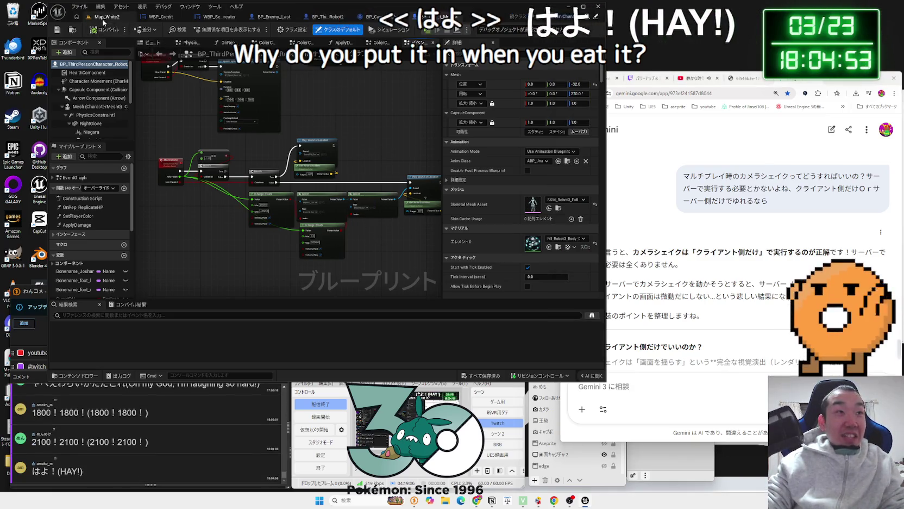
left_click(383, 17)
left_click(434, 16)
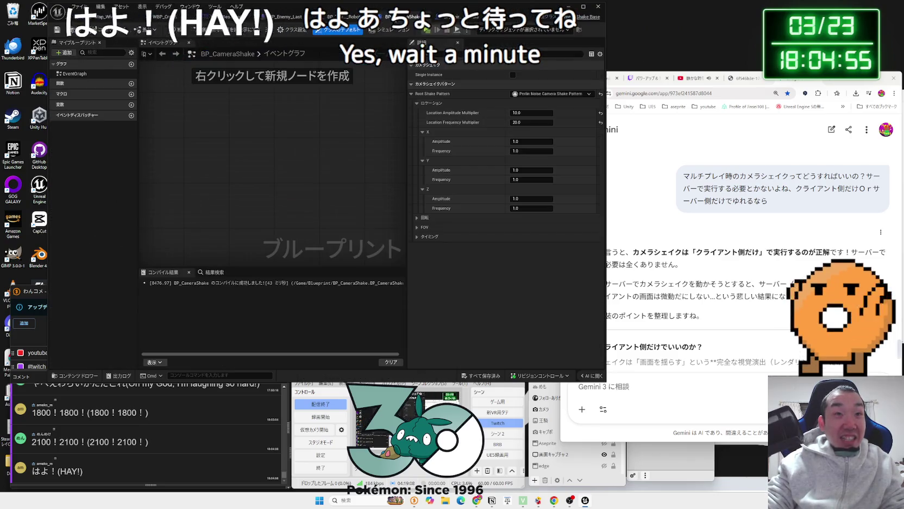
scroll(337, 218, "down", 5)
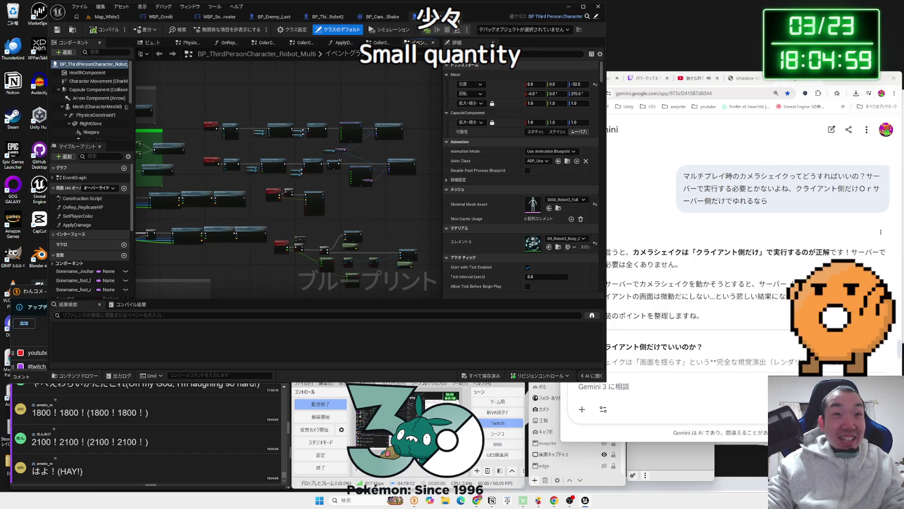
left_click(458, 20)
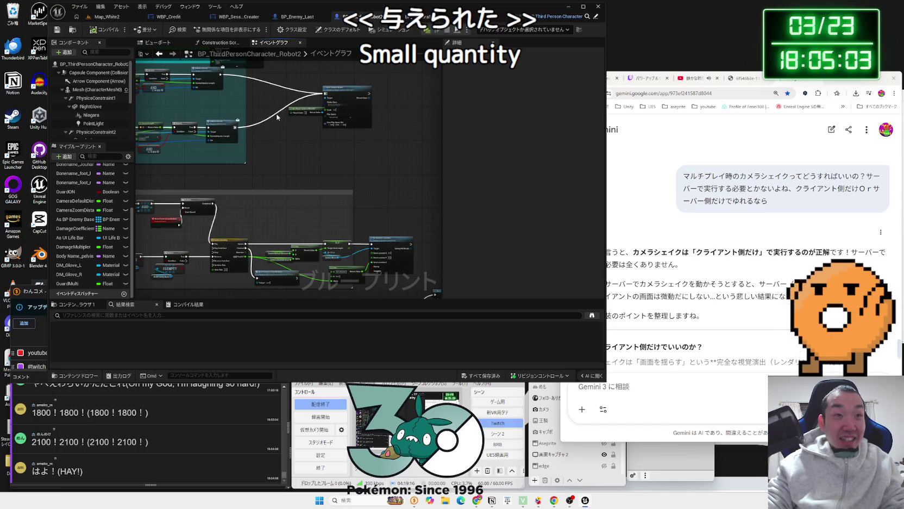
Step: Shift the Start Camera Shake and Get Player Camera Manager nodes left and launch a play test
scroll(277, 91, "down", 3)
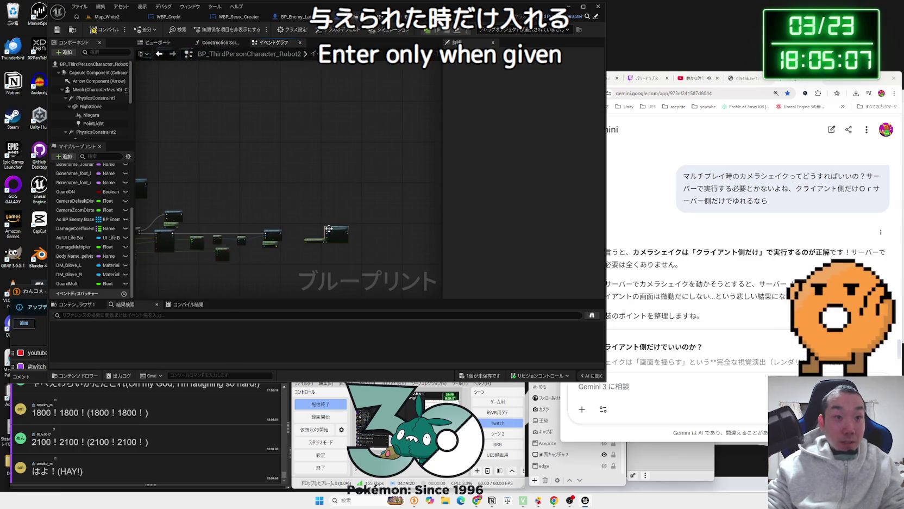
scroll(353, 228, "up", 5)
left_click_drag(363, 230, 283, 239)
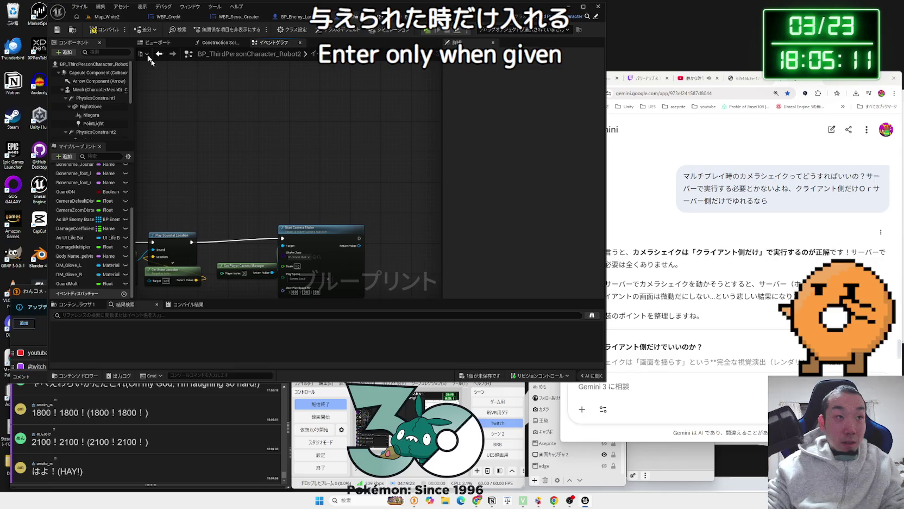
left_click(103, 17)
left_click(189, 29)
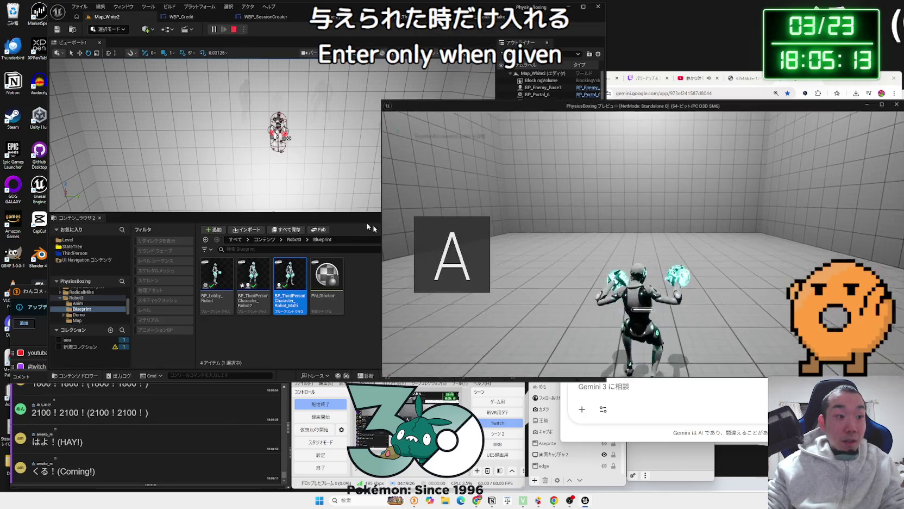
Step: Walk the robot to the enemy, punch it to feel the shake, then stop playing
key("w")
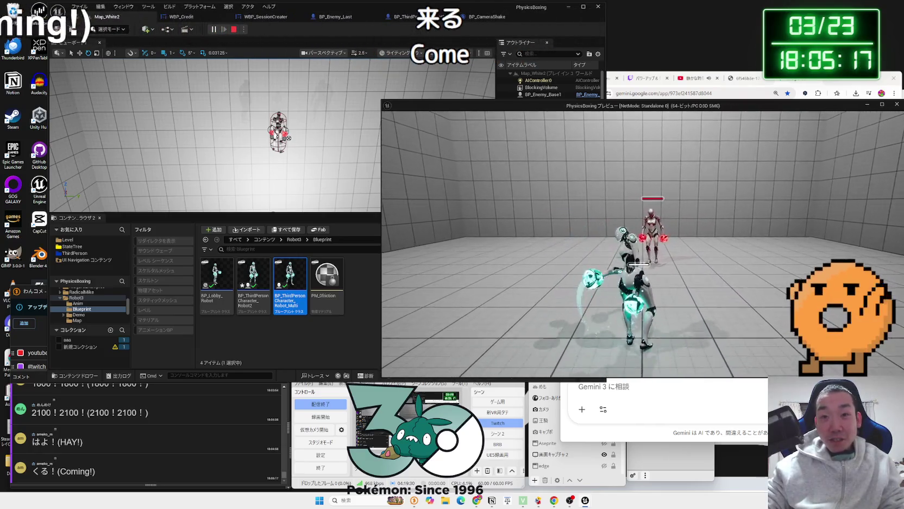
key("w")
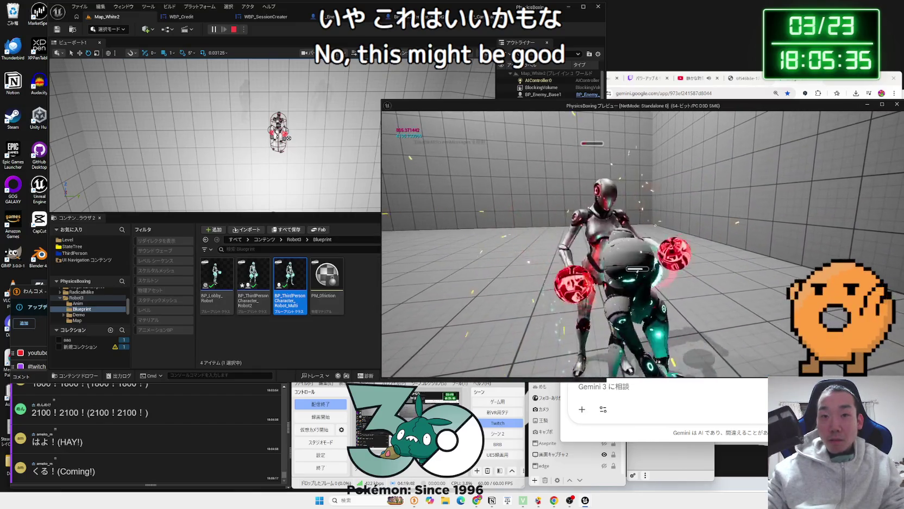
key("Escape")
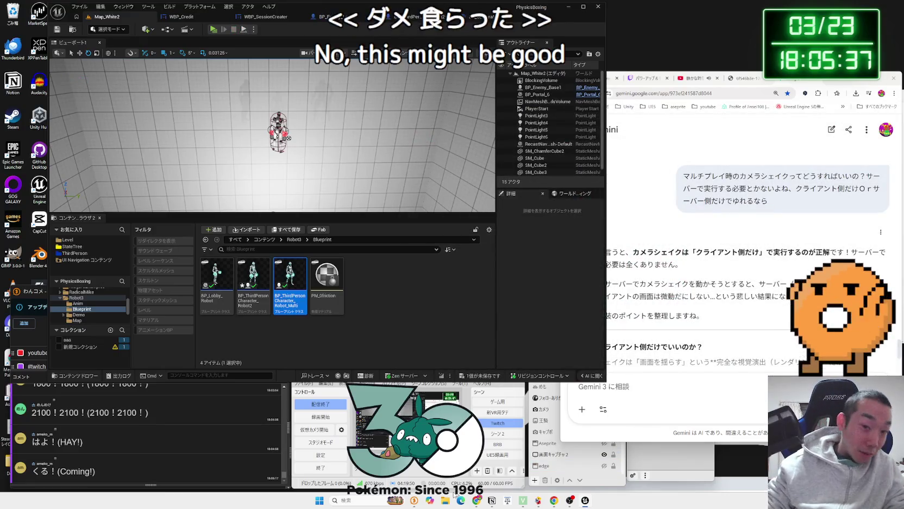
Step: Add a new TODO bullet reading 揺れ(ダメ食らったら揺れる… under the first item
left_click(491, 500)
scroll(714, 276, "down", 5)
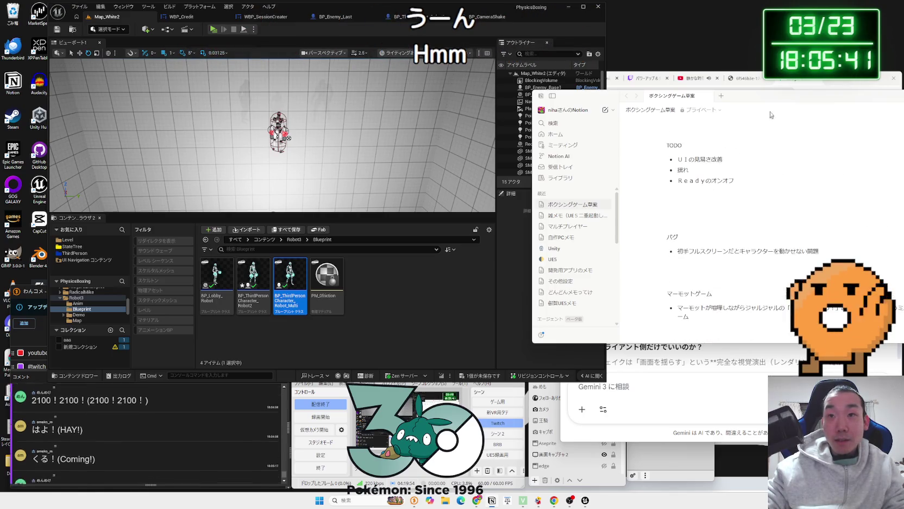
left_click_drag(679, 96, 555, 102)
scroll(613, 213, "up", 3)
left_click(614, 201)
key("Return")
type("揺れ()")
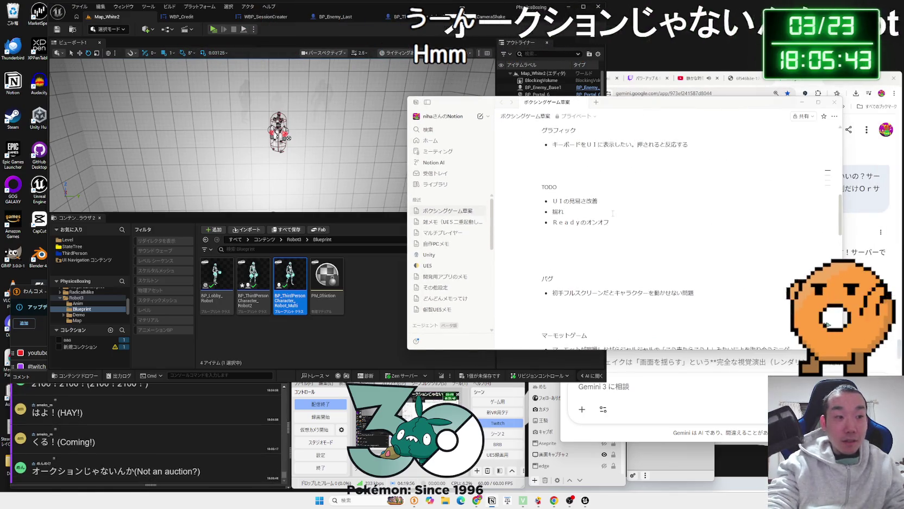
type("だめく")
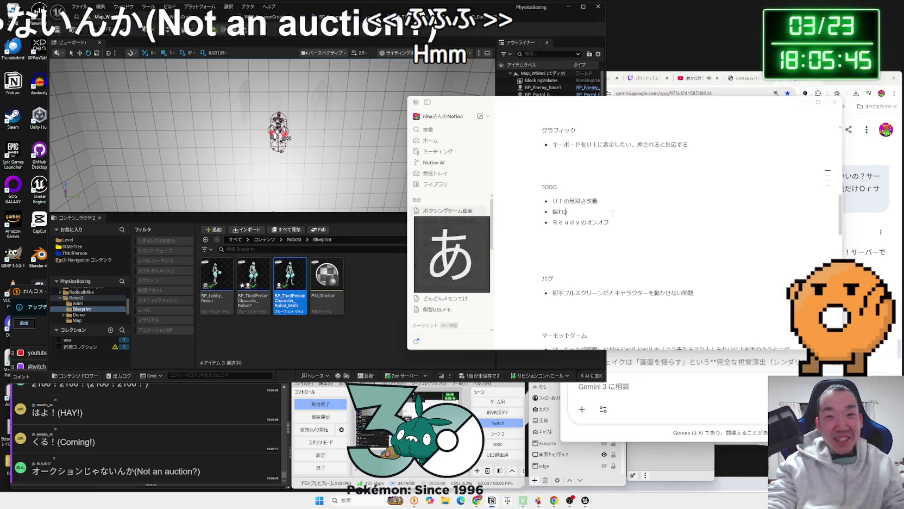
type("らった")
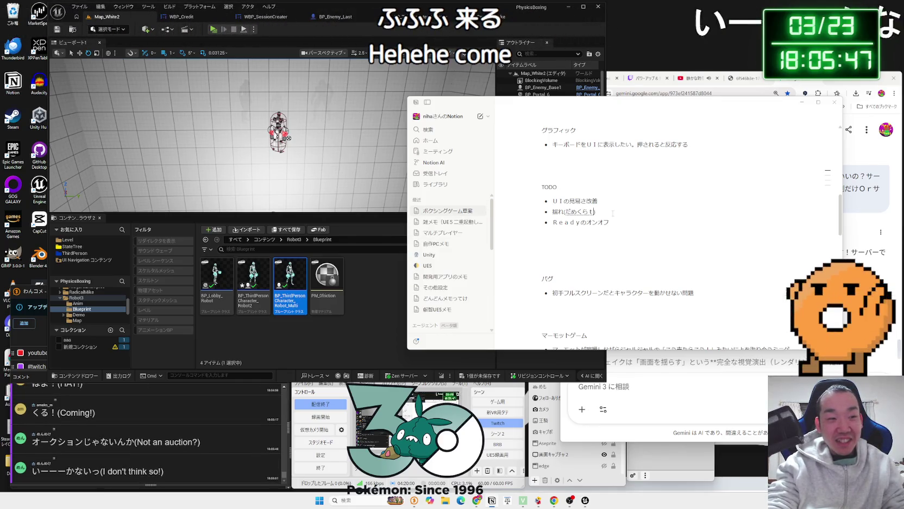
key("space")
key("Return")
type("らゆr")
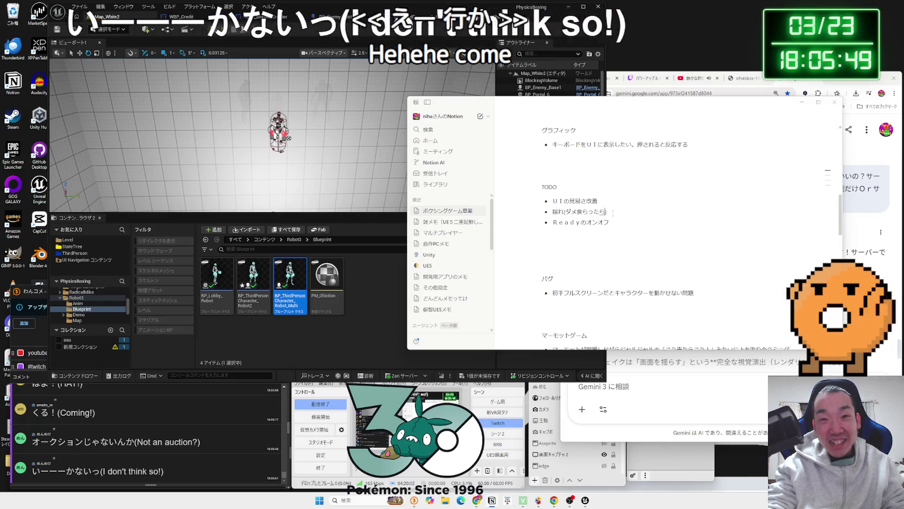
type("れるようにしてみた")
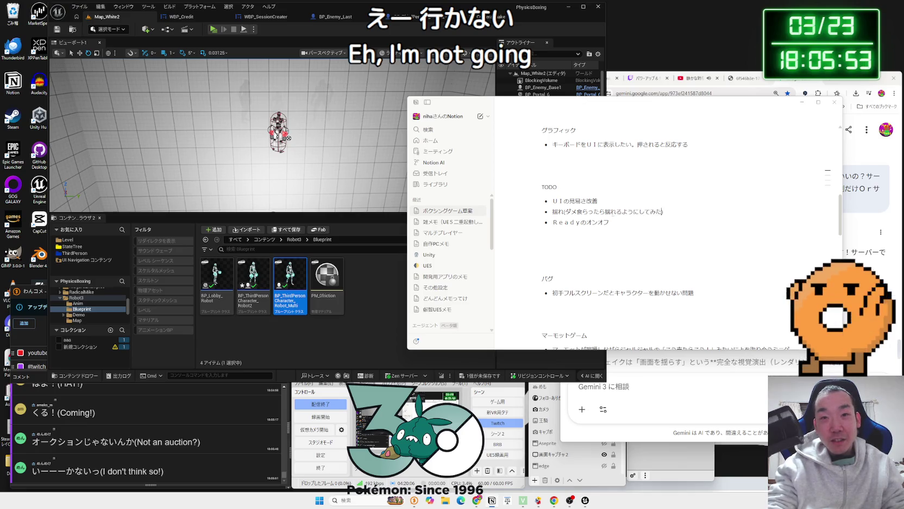
Step: Close Notion and save the one unsaved asset through the Save Content dialog
left_click(832, 103)
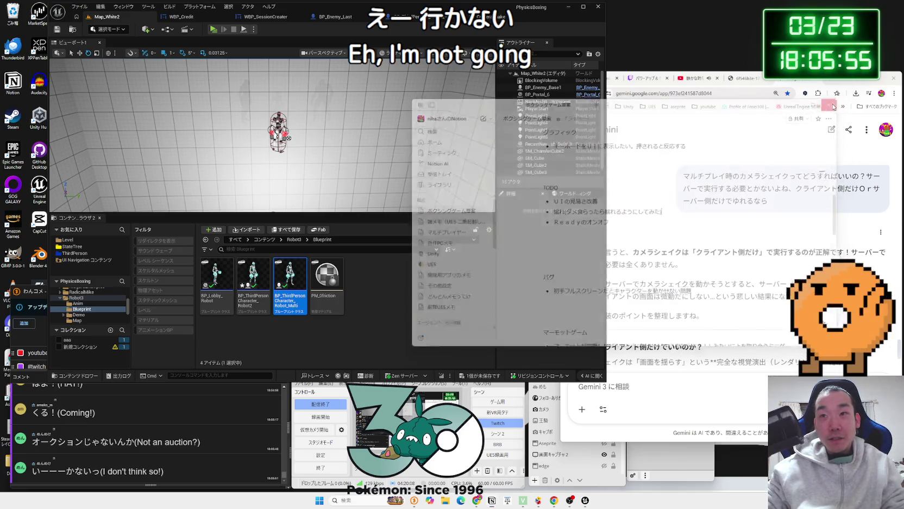
left_click(470, 293)
left_click(478, 376)
left_click(483, 330)
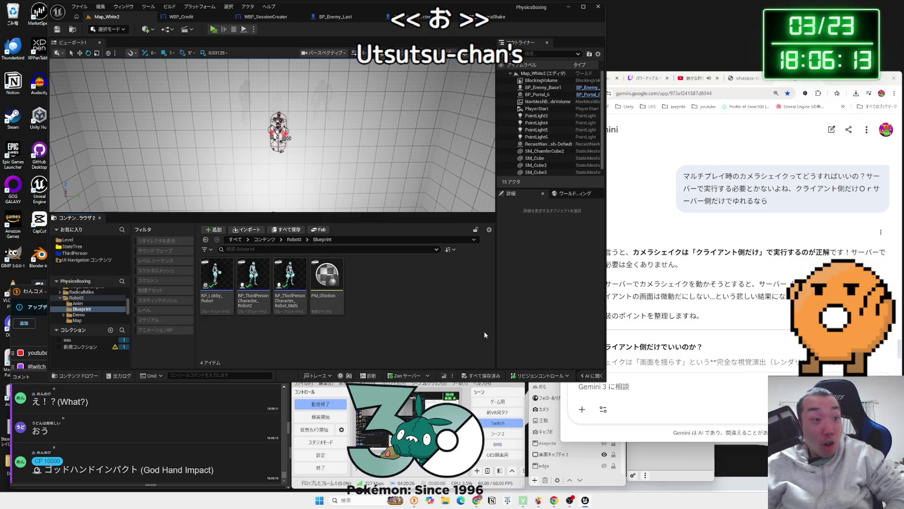
left_click(510, 416)
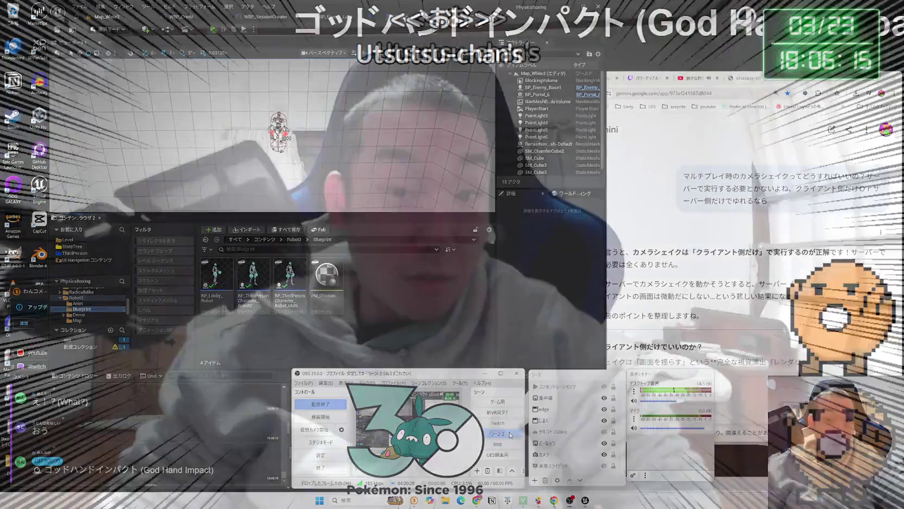